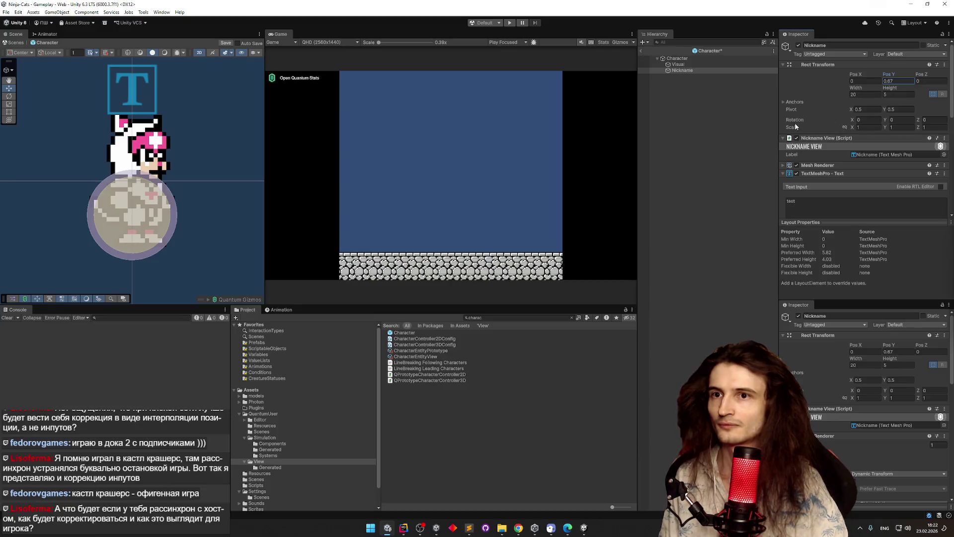
Step: Change the Nickname TextMeshPro text from 'test' to 'sasdsadrtrt' and frame it in the Scene view
click(814, 200)
text(sasdsad)
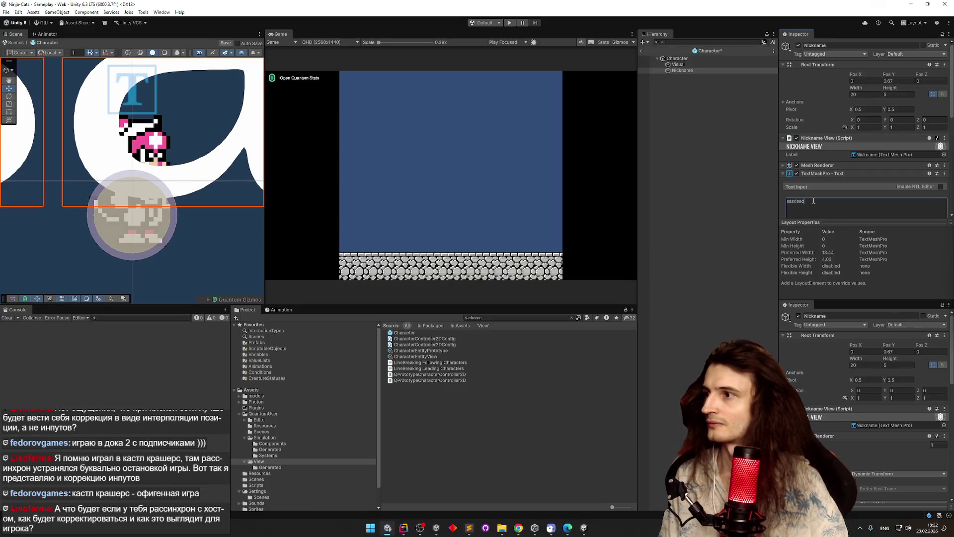
text(rtn)
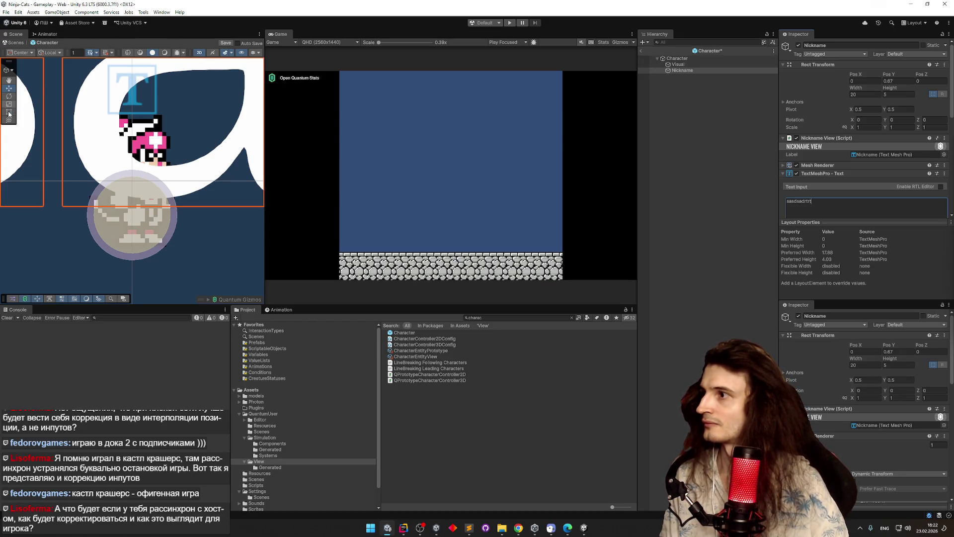
scroll(199, 140, down, 5)
key(f)
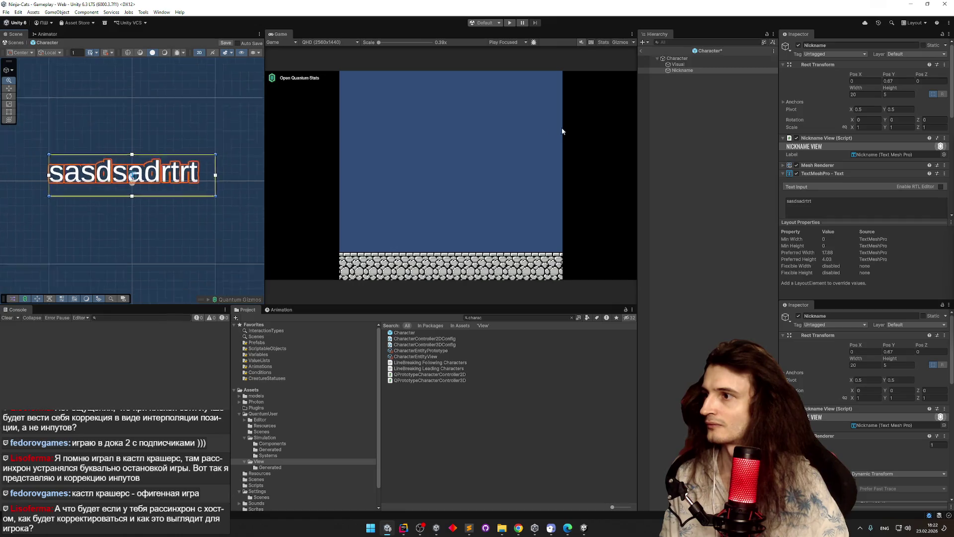
scroll(127, 143, down, 2)
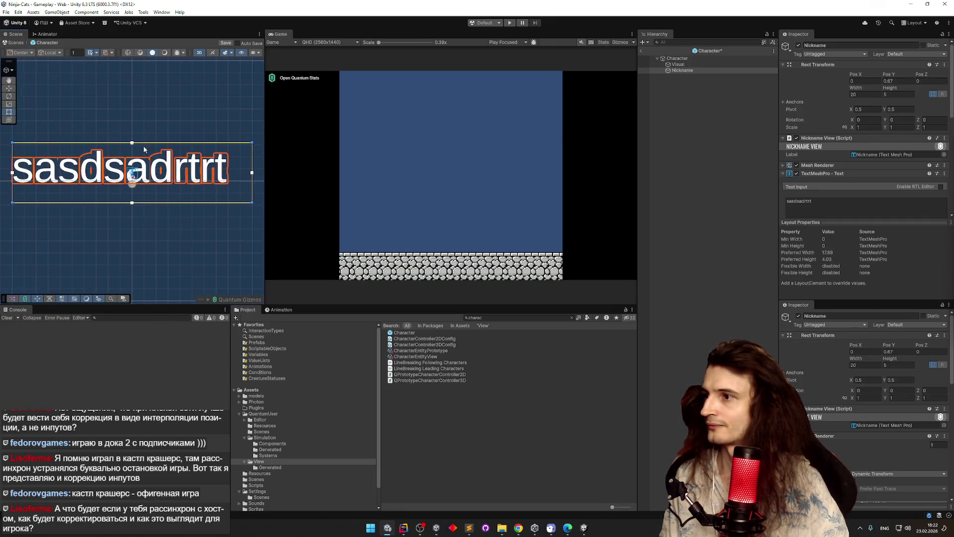
scroll(848, 157, down, 5)
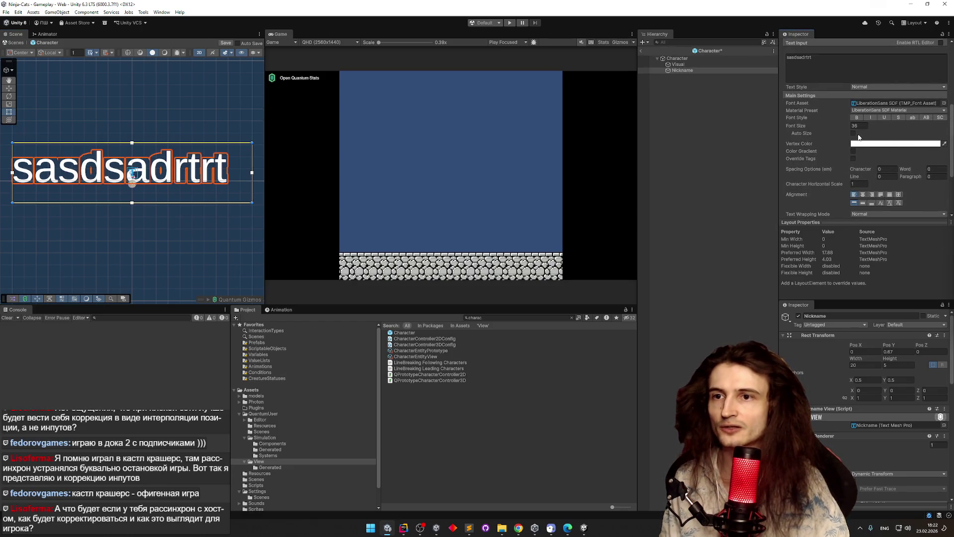
Step: Enable Auto Size on the nickname text with a minimum font size of 0, and shrink its box
click(853, 133)
drag(252, 203, 153, 172)
double_click(863, 141)
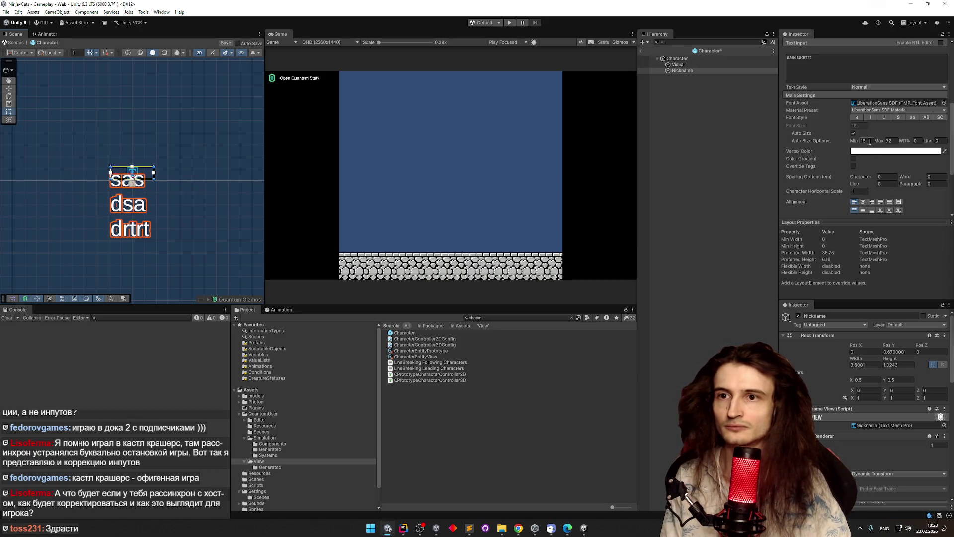
text(0)
key(Return)
Step: Resize the nickname box to 1.6637 × 0.4724, place it just above the character's head, and save
key(f)
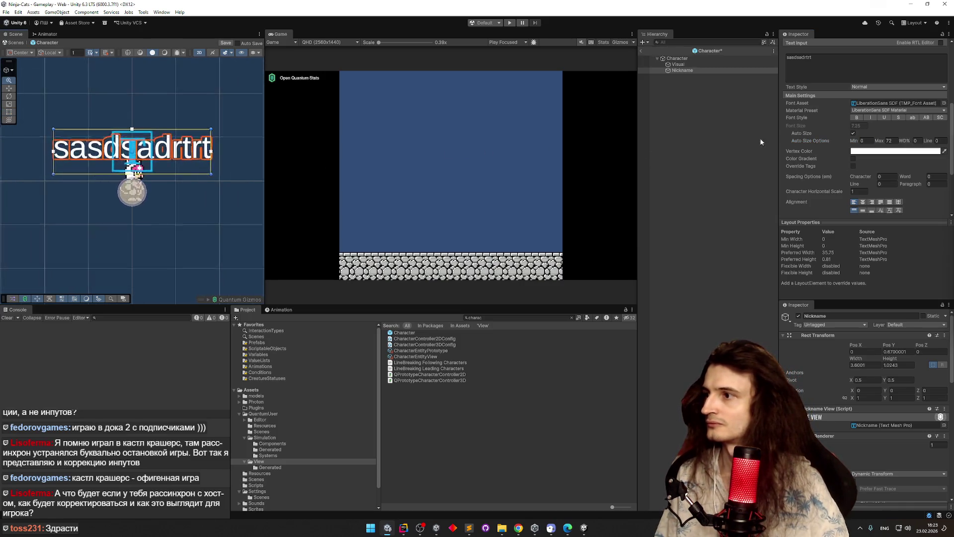
drag(233, 167, 120, 140)
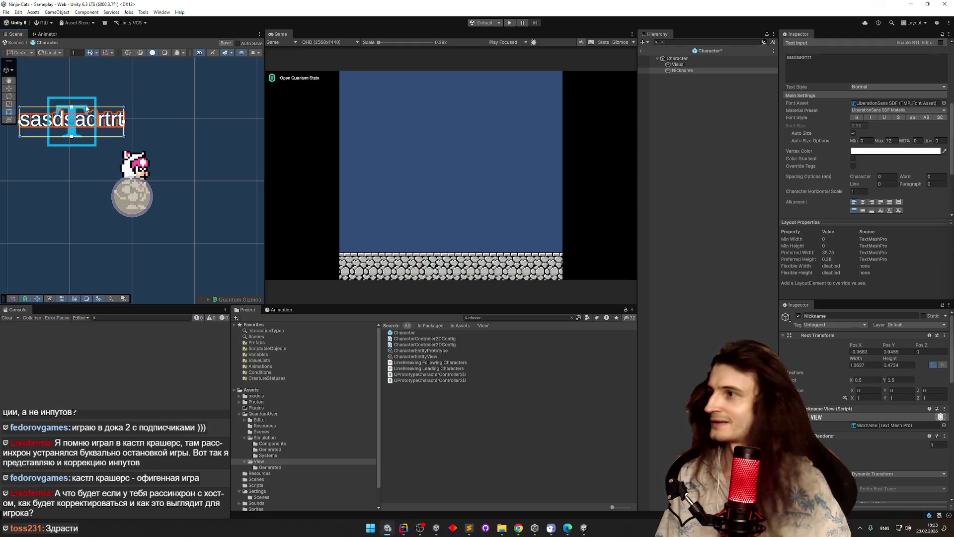
drag(104, 124, 166, 135)
key(ctrl+s)
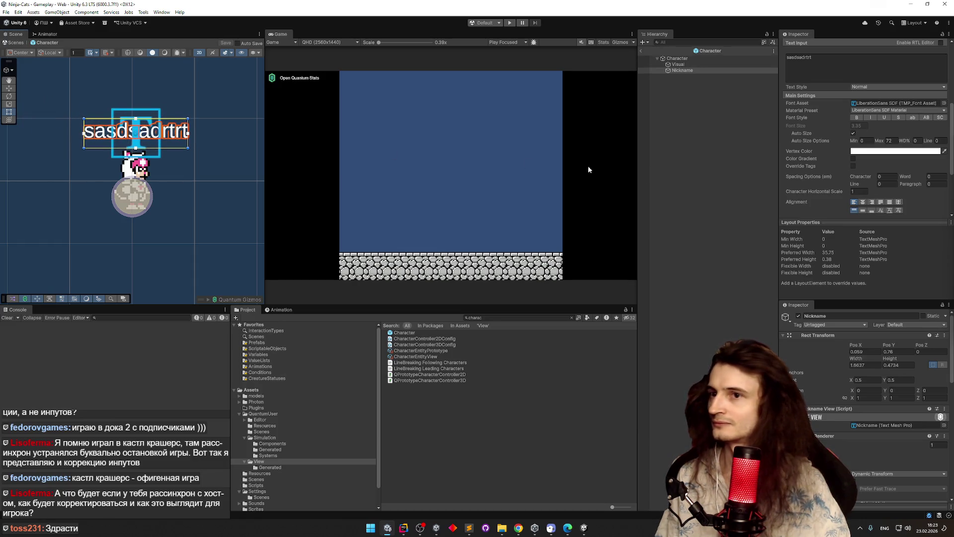
scroll(844, 161, up, 1)
drag(174, 138, 175, 145)
key(ctrl+s)
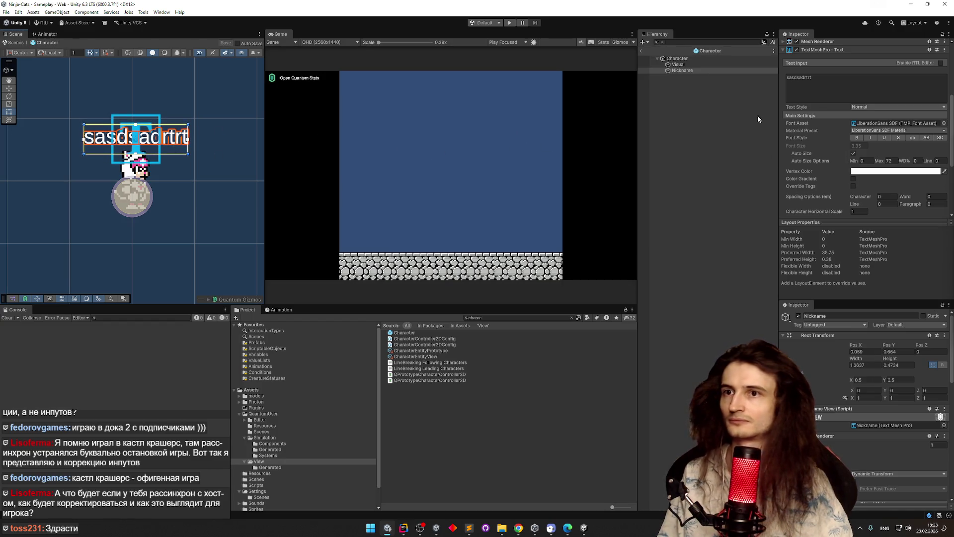
Step: Test-run the game, then give the Nickname text Middle vertical alignment and save the prefab
key(ctrl+p)
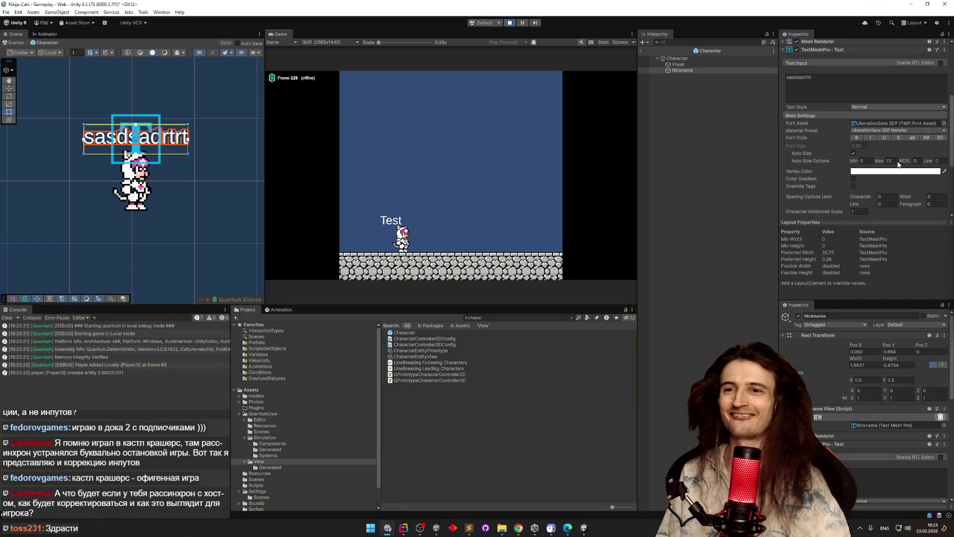
key(ctrl+p)
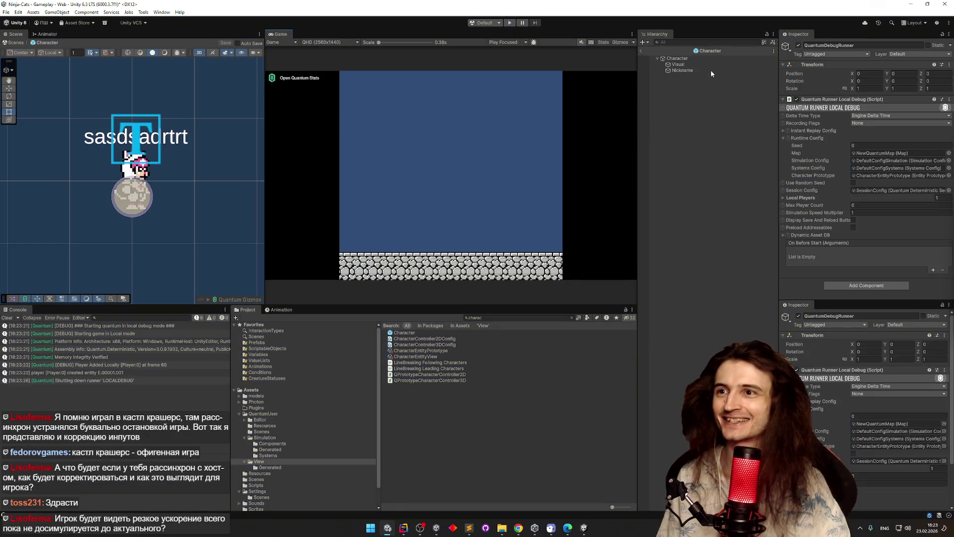
click(710, 74)
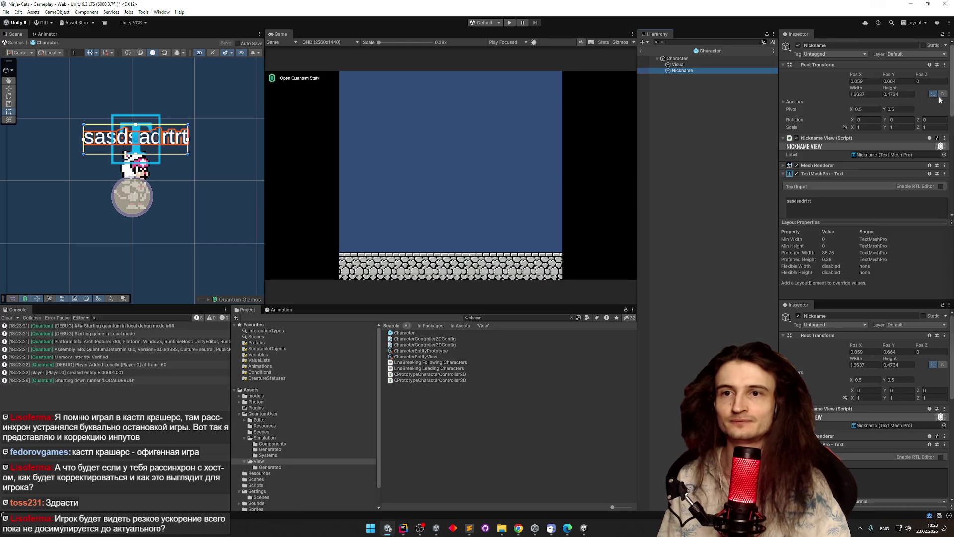
drag(950, 75, 947, 185)
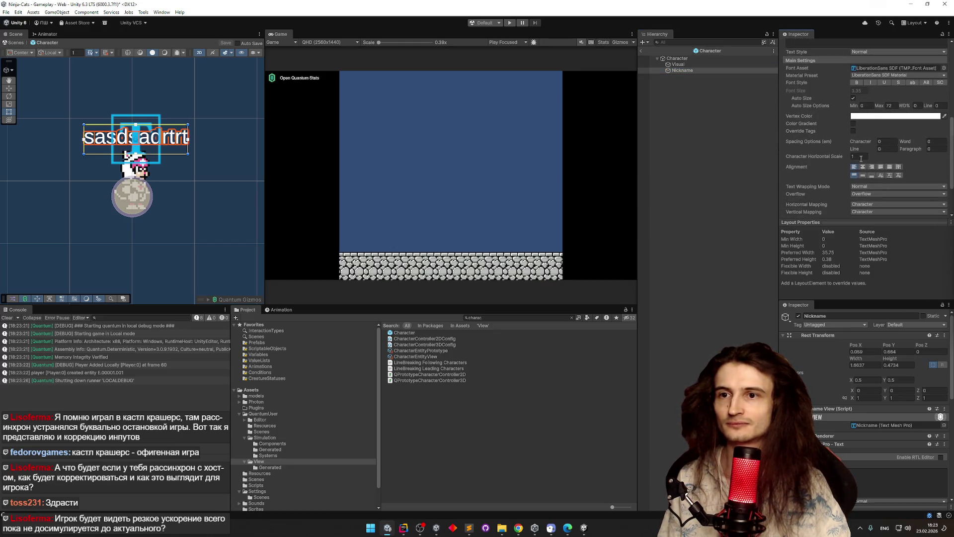
click(862, 175)
key(ctrl+s)
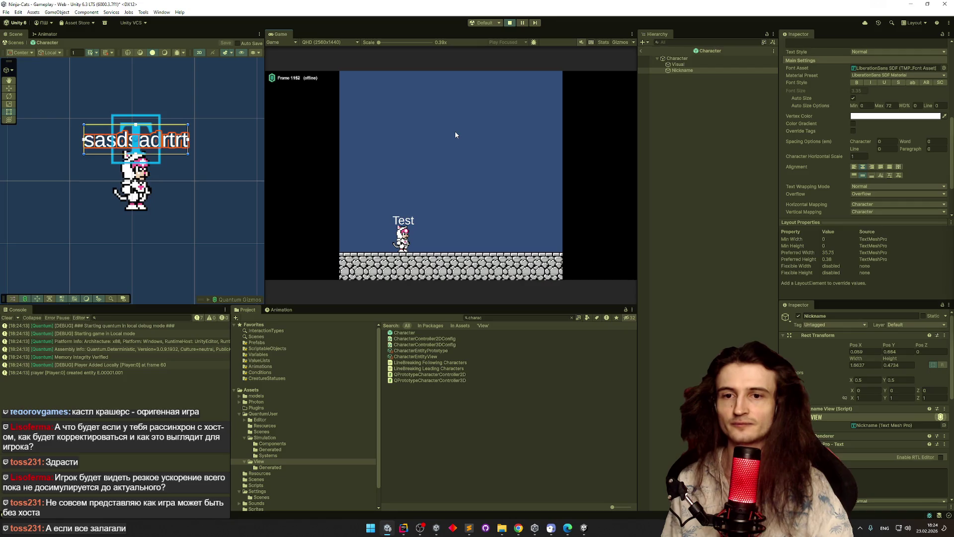
Step: Clear the Project search to show the View folder and stop Play mode
click(571, 317)
click(547, 230)
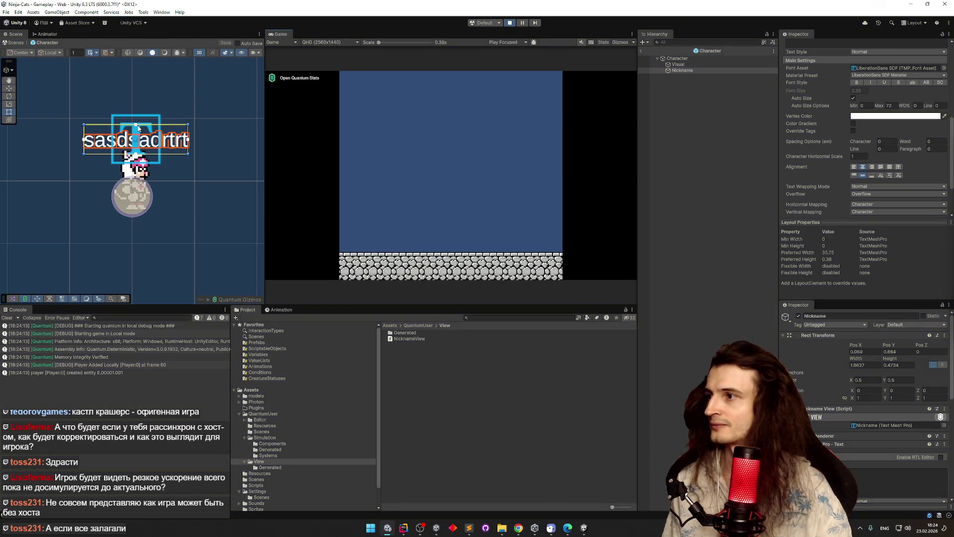
key(ctrl+p)
Step: Shrink the Nickname box from its top-right corner, save the prefab, and test-run the game
click(667, 73)
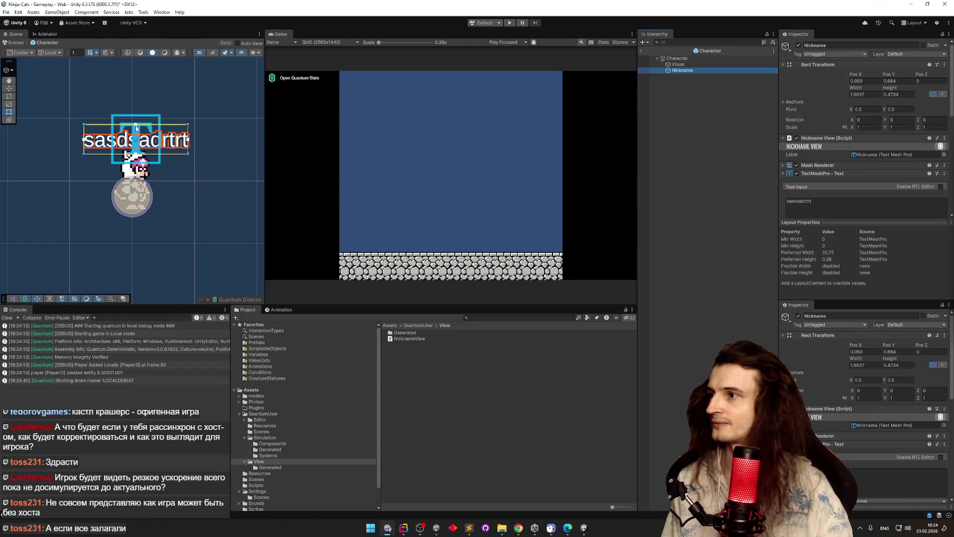
drag(187, 125, 172, 134)
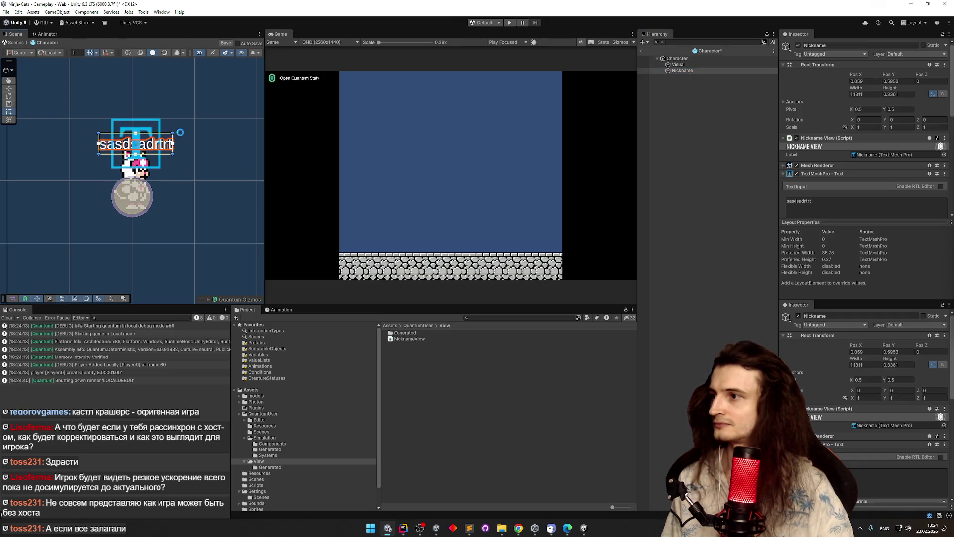
key(ctrl+s)
key(ctrl+p)
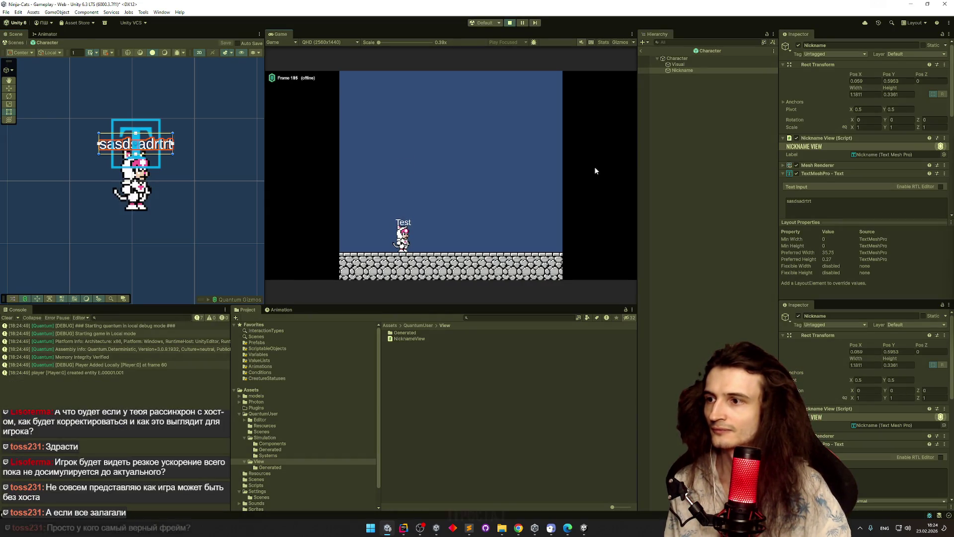
key(ctrl+p)
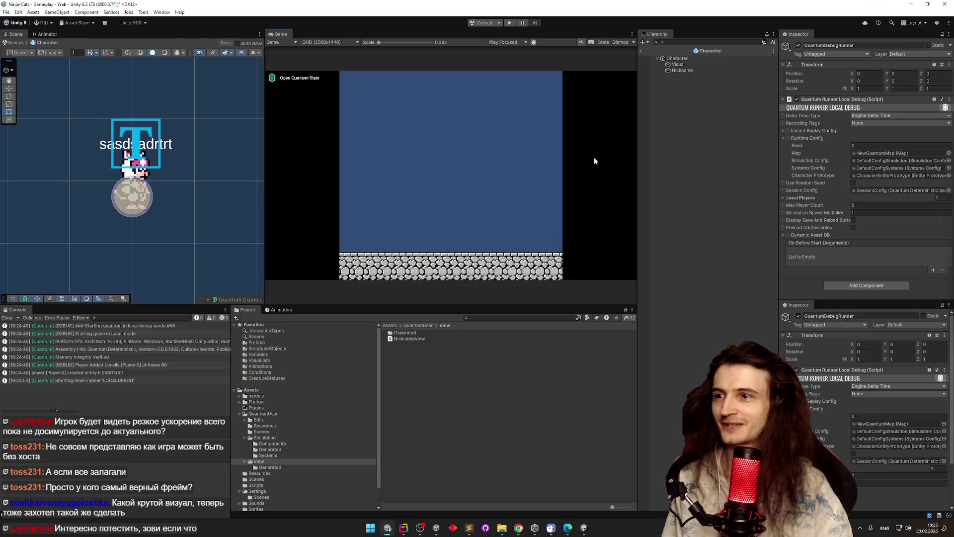
key(ctrl+p)
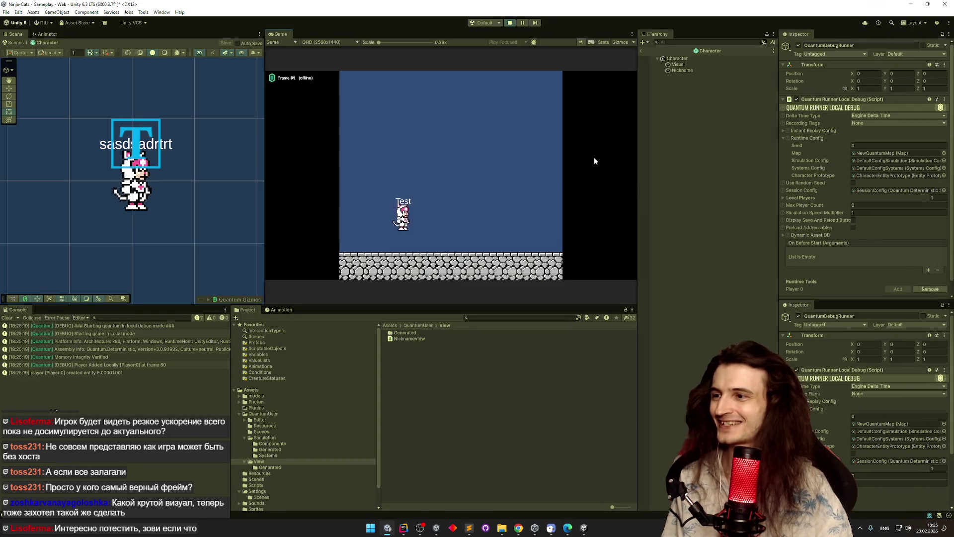
key(ctrl+p)
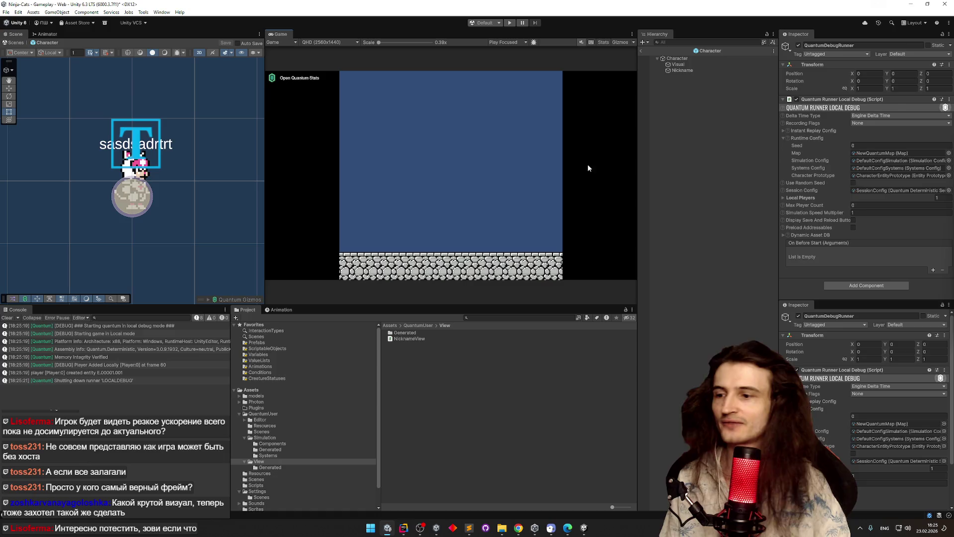
mouse_move(403, 528)
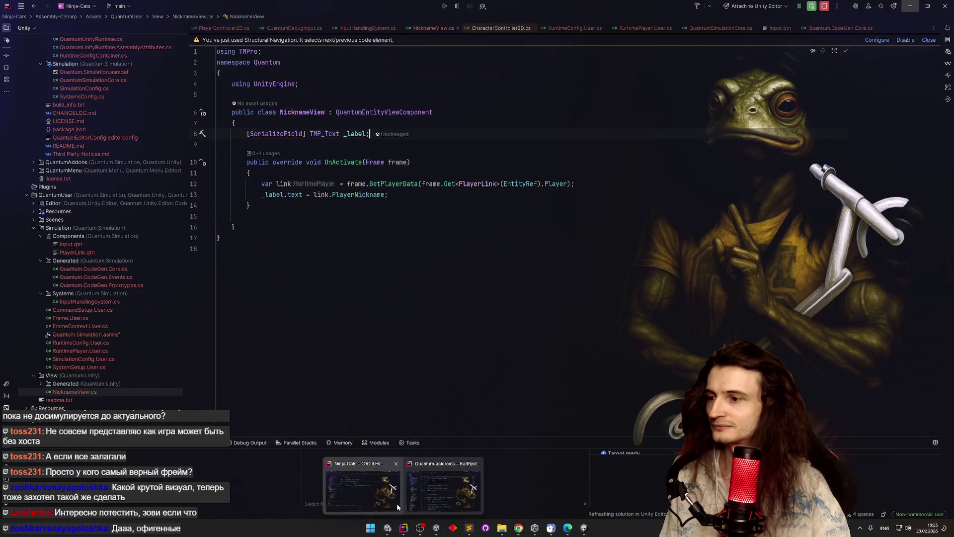
click(382, 508)
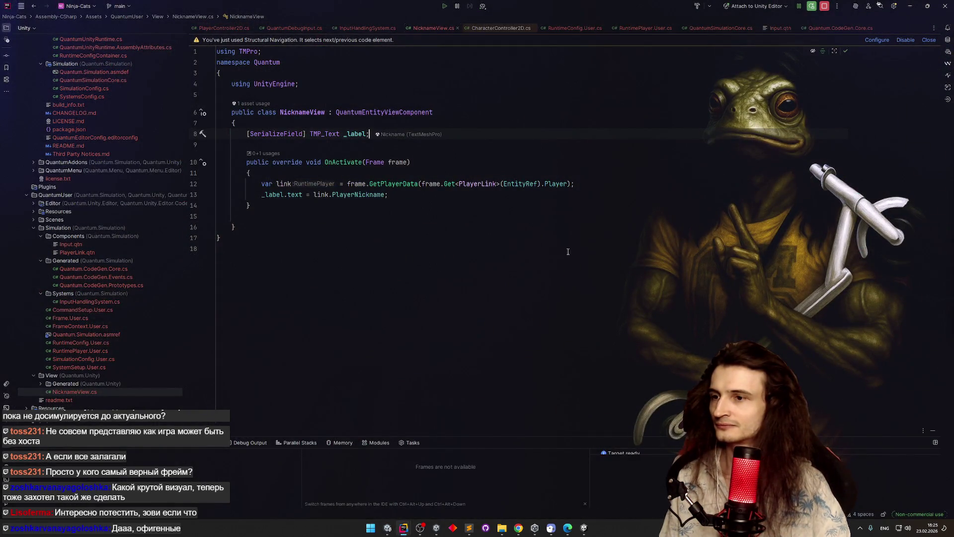
click(586, 183)
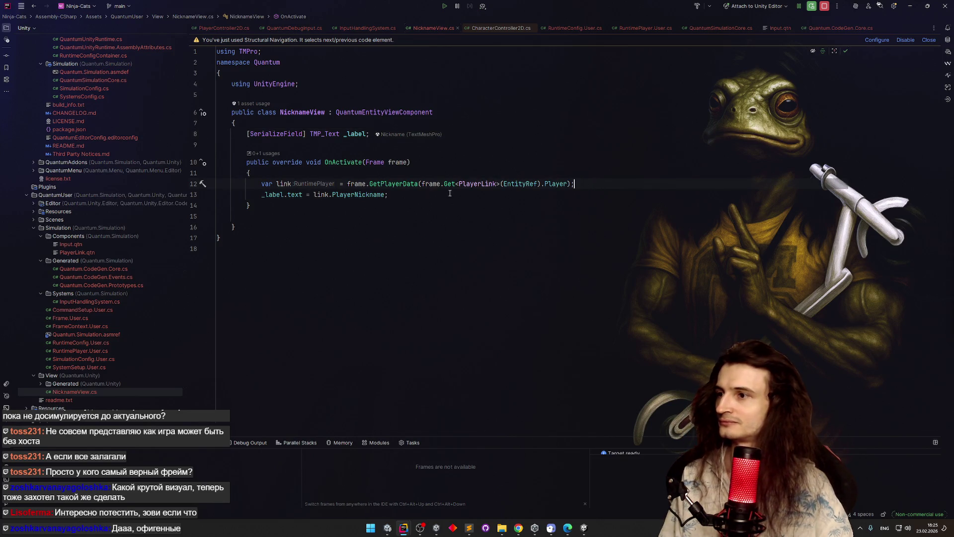
click(910, 6)
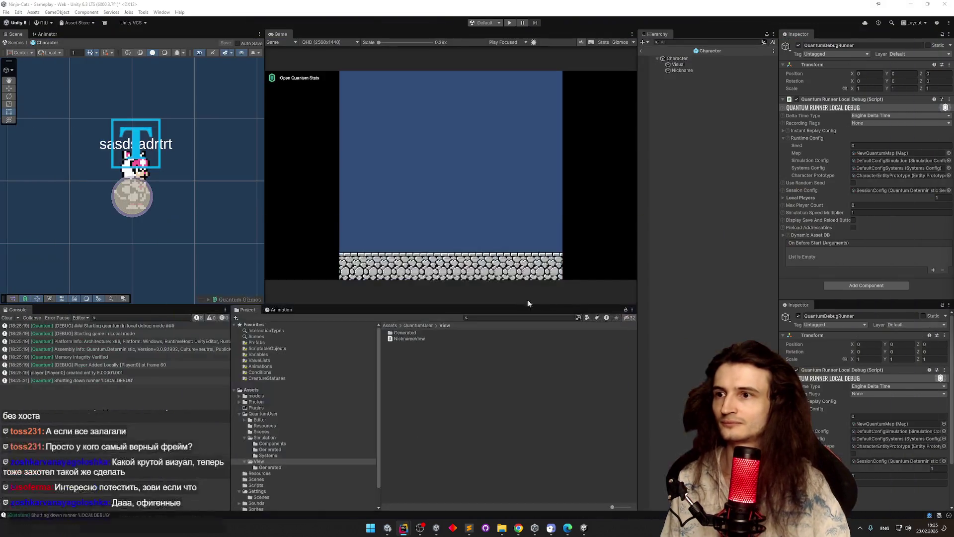
mouse_move(404, 528)
click(389, 505)
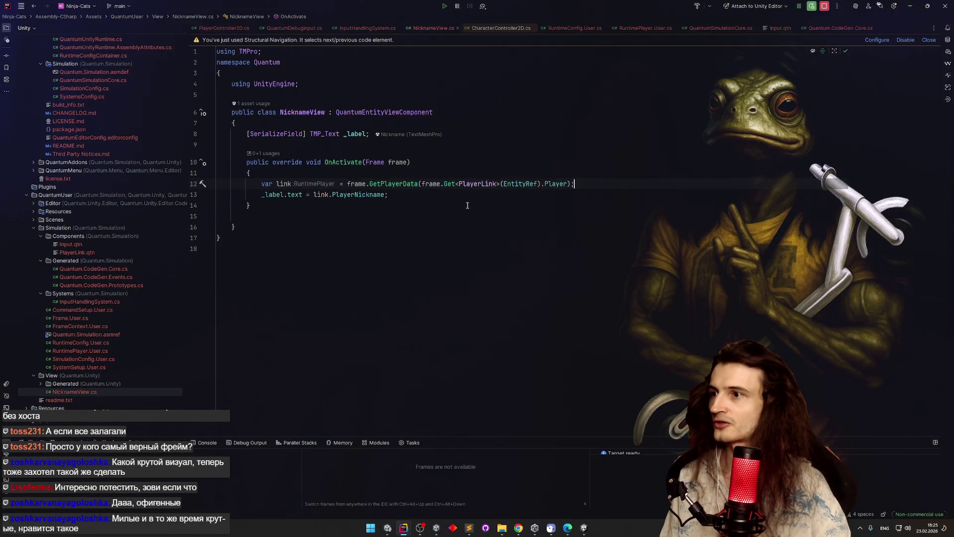
click(505, 127)
key(Return)
text(sf)
key(Tab)
text(Sprite)
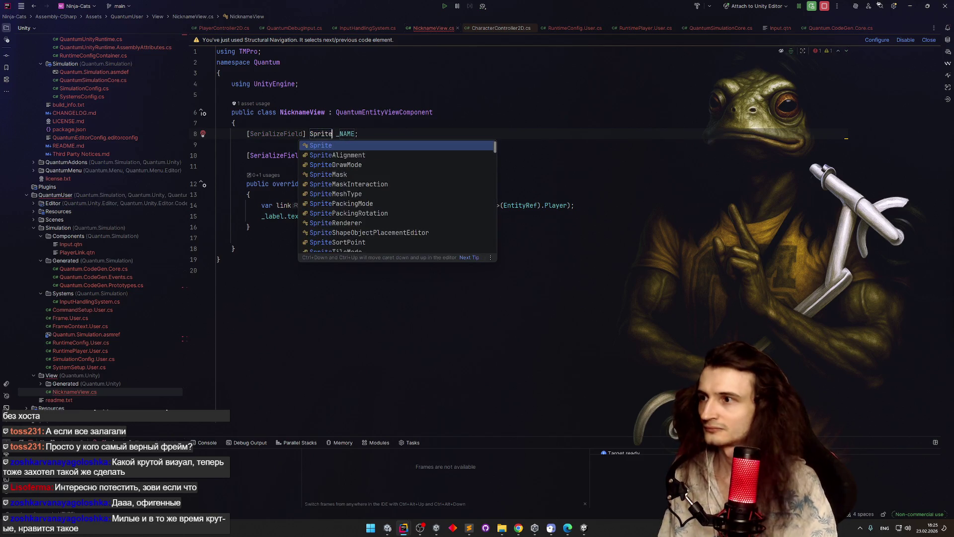
key(Return)
key(Tab)
text(_spriteR)
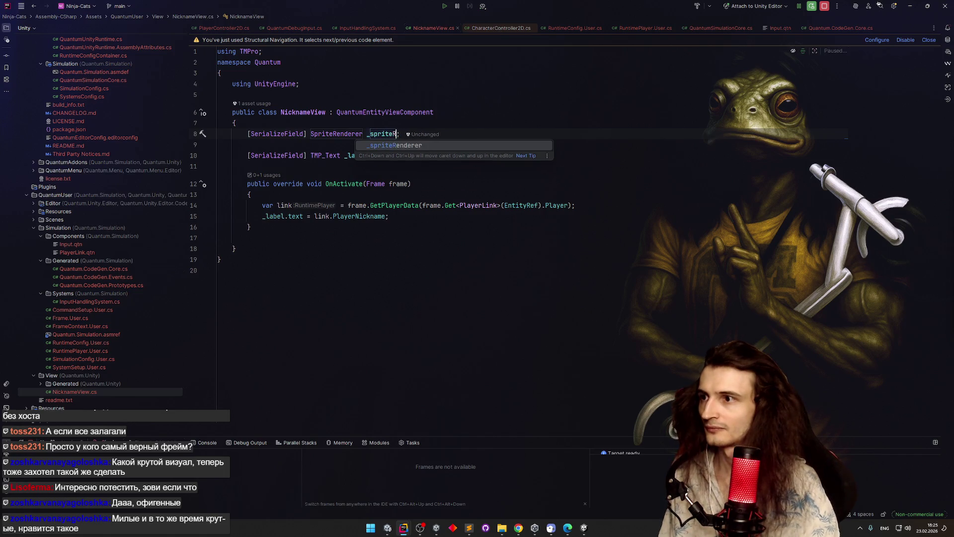
key(Return)
click(447, 216)
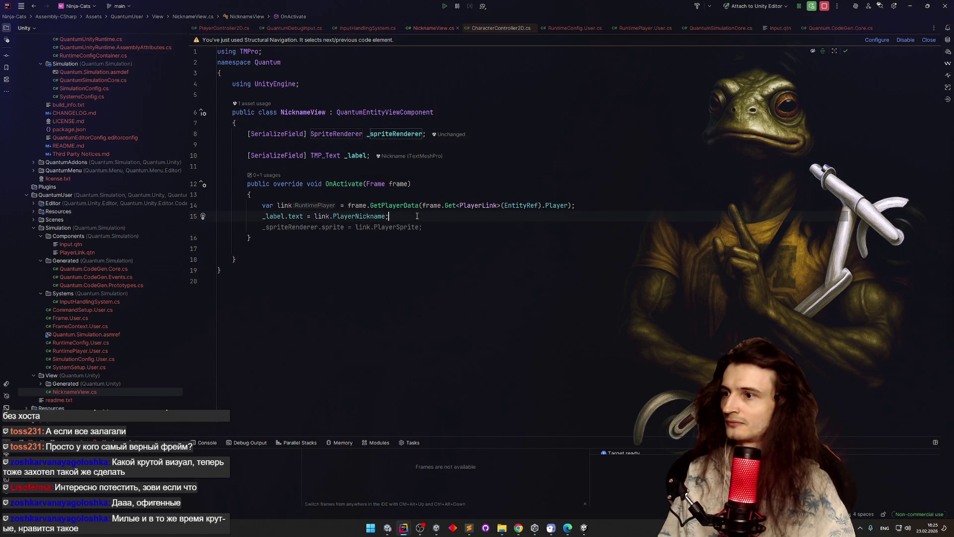
click(484, 228)
click(488, 215)
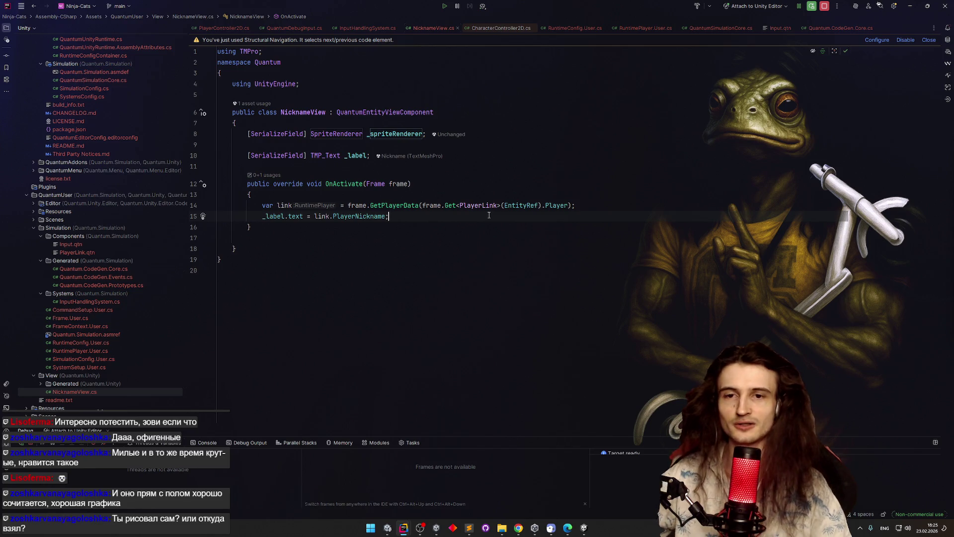
key(Up)
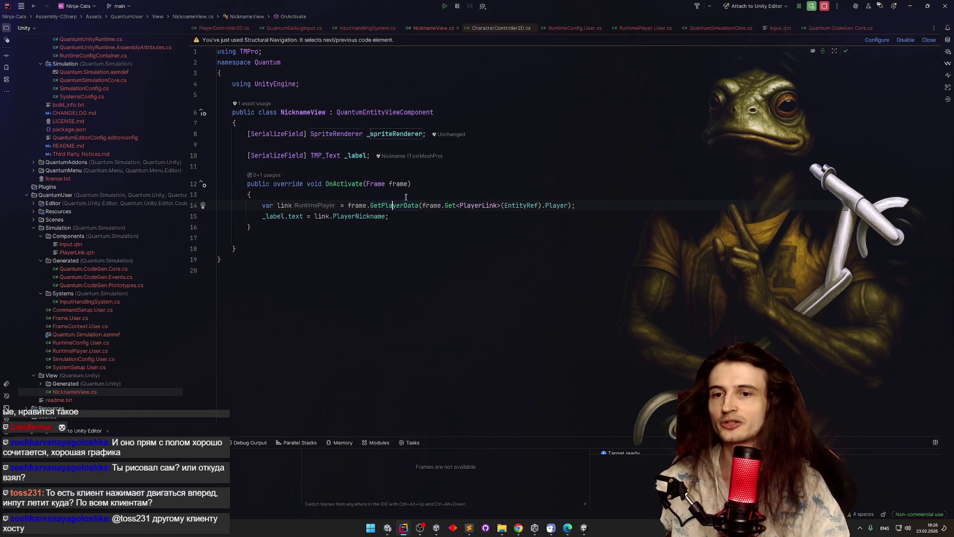
click(402, 228)
click(398, 238)
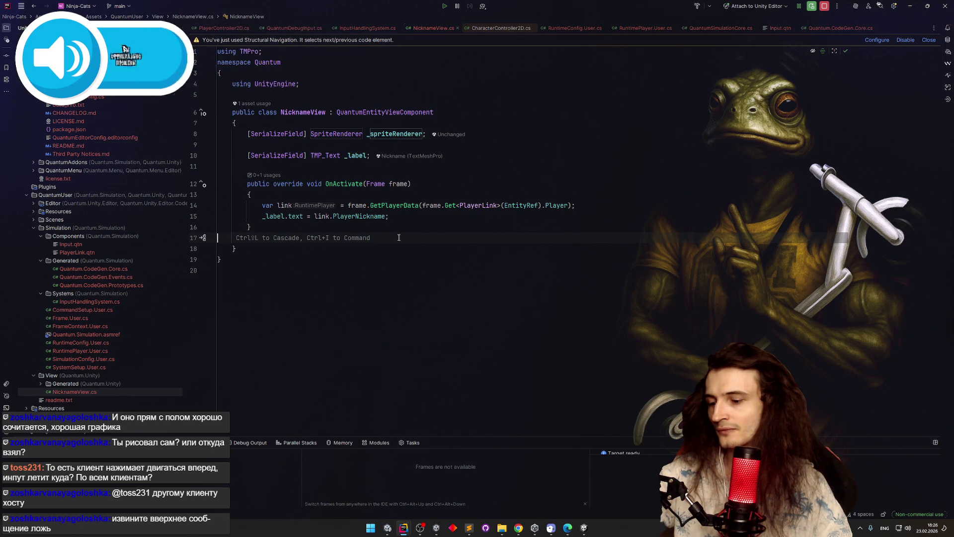
click(485, 137)
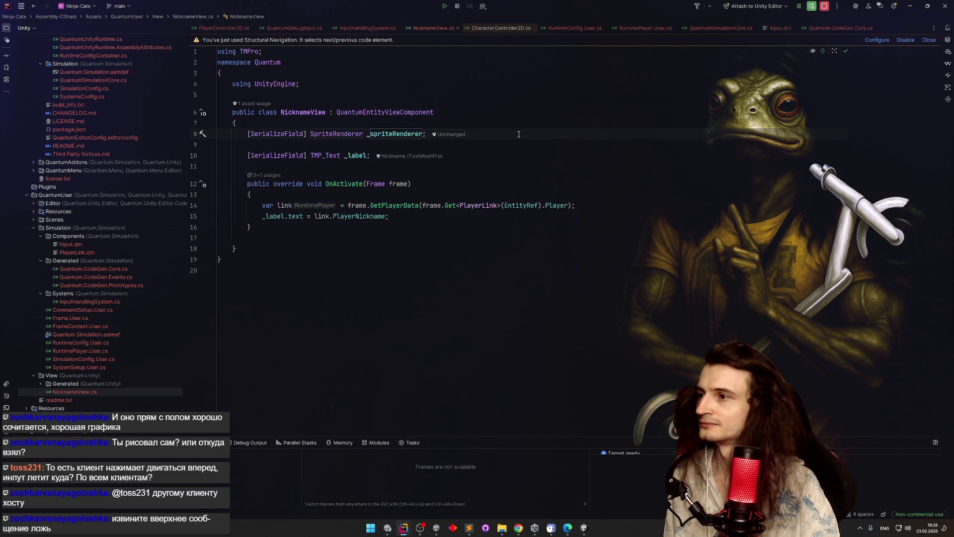
Step: Add a [SerializeField] Color[] _colors field below _spriteRenderer using the sf template
key(Return)
text(sf)
key(Tab)
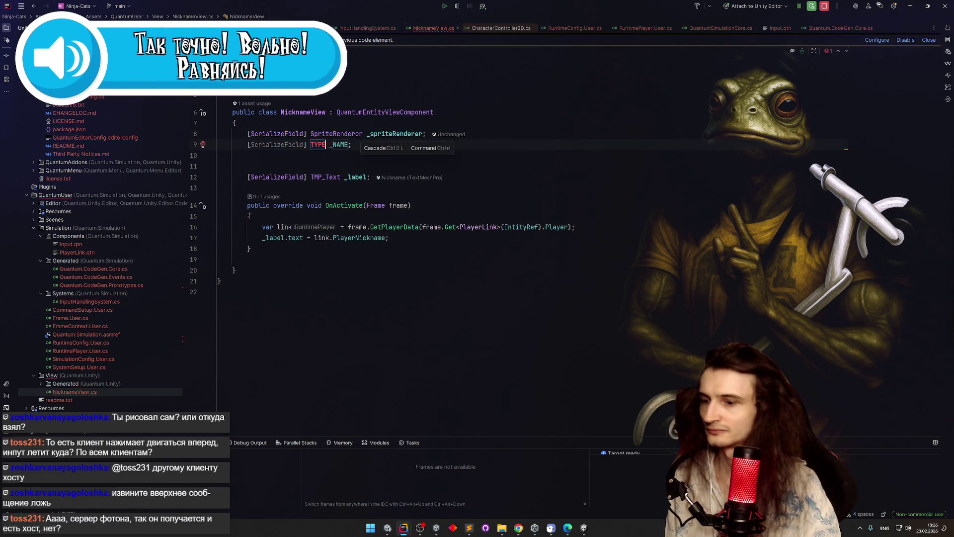
text(Color[])
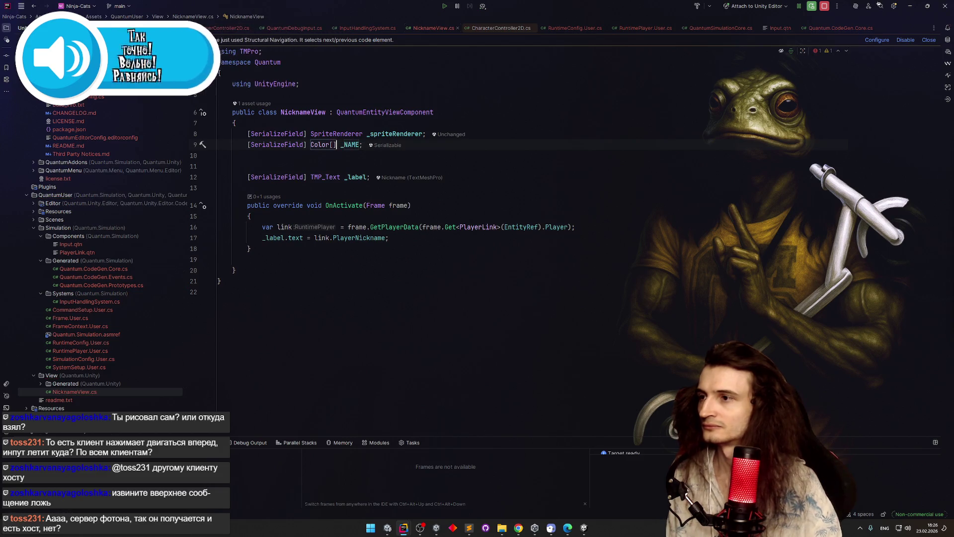
key(Tab)
text(colors)
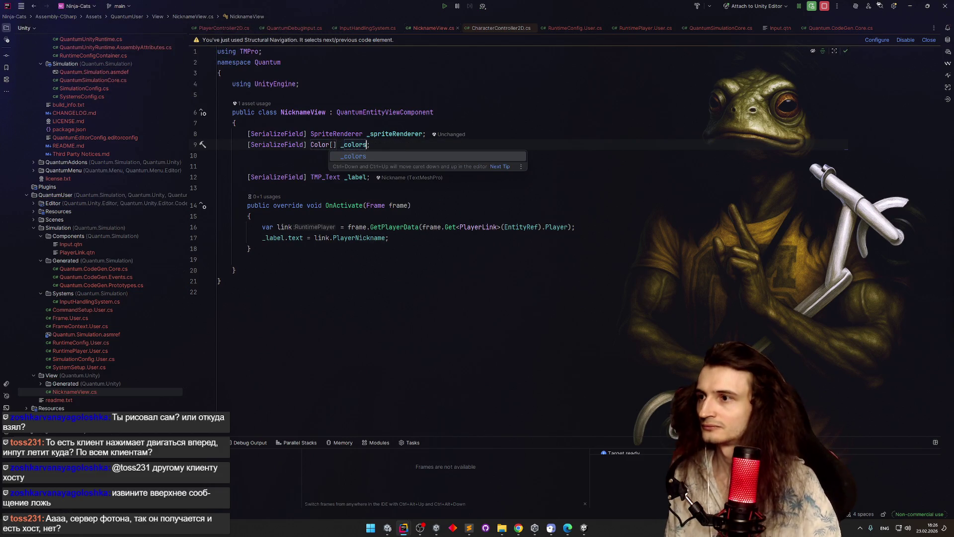
click(214, 144)
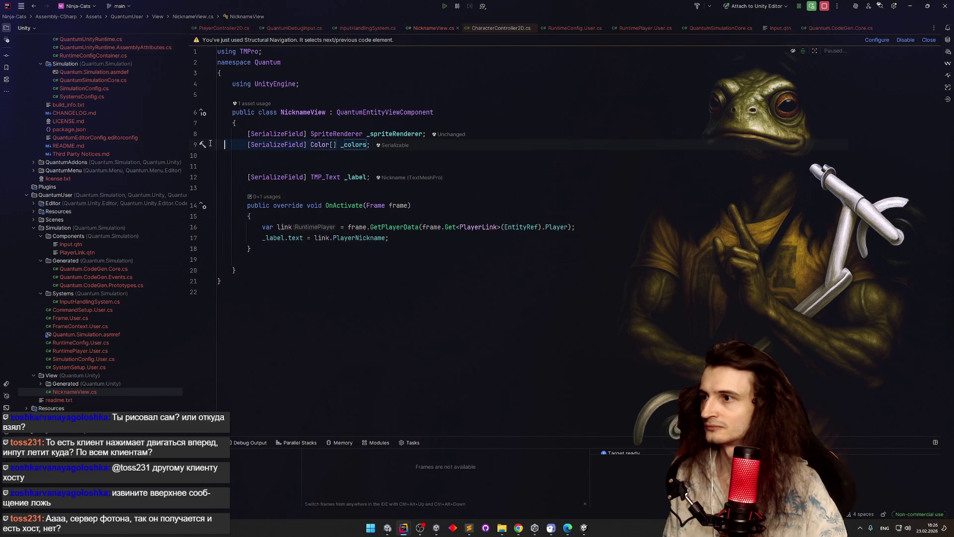
Step: Delete the _colors field so _spriteRenderer and _label are consecutive, then bring up Chrome
key(ctrl+y)
key(ctrl+y)
key(Up)
key(End)
key(BackSpace)
text(;)
key(Delete)
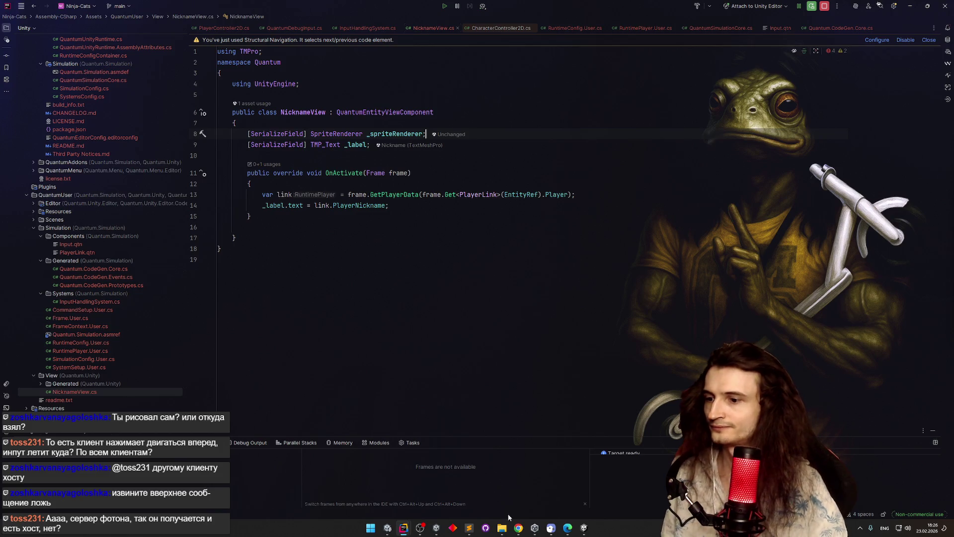
click(518, 528)
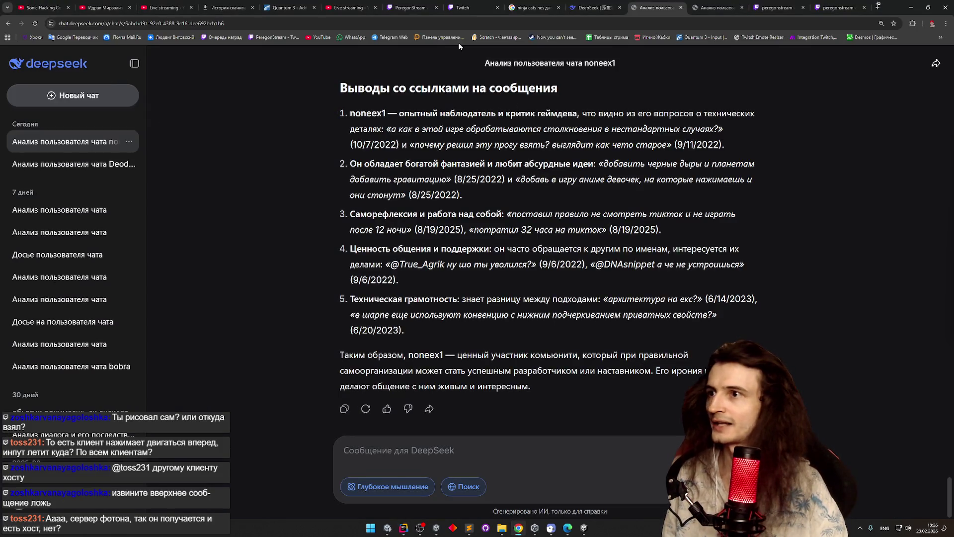
Step: Open the ChatGPT bookmark from the bookmarks-bar overflow menu in the current tab
click(940, 37)
click(864, 103)
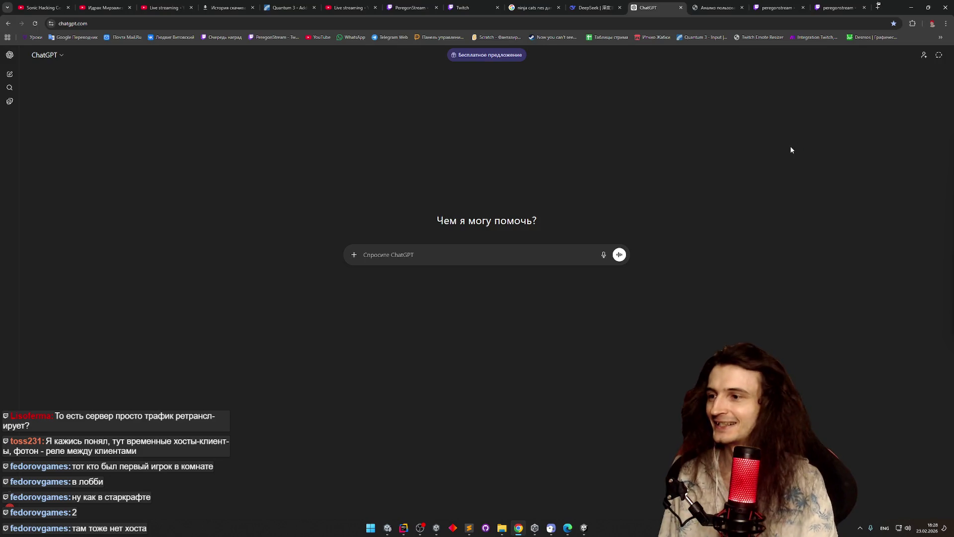
Step: Ask ChatGPT for a Unity script making player 1 pure white and others distinct bright colours, then open a new tab
text(напиши )
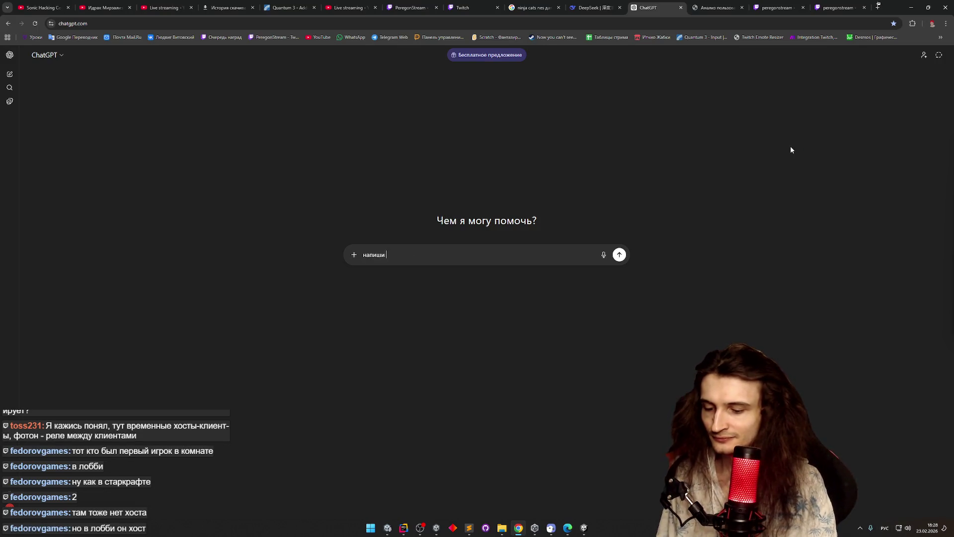
text(скрипт)
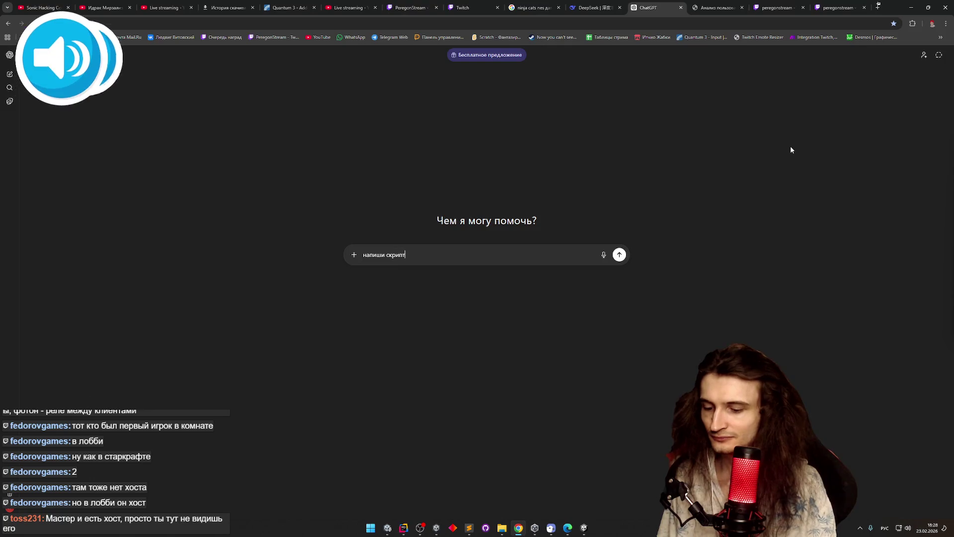
text( который будет вы)
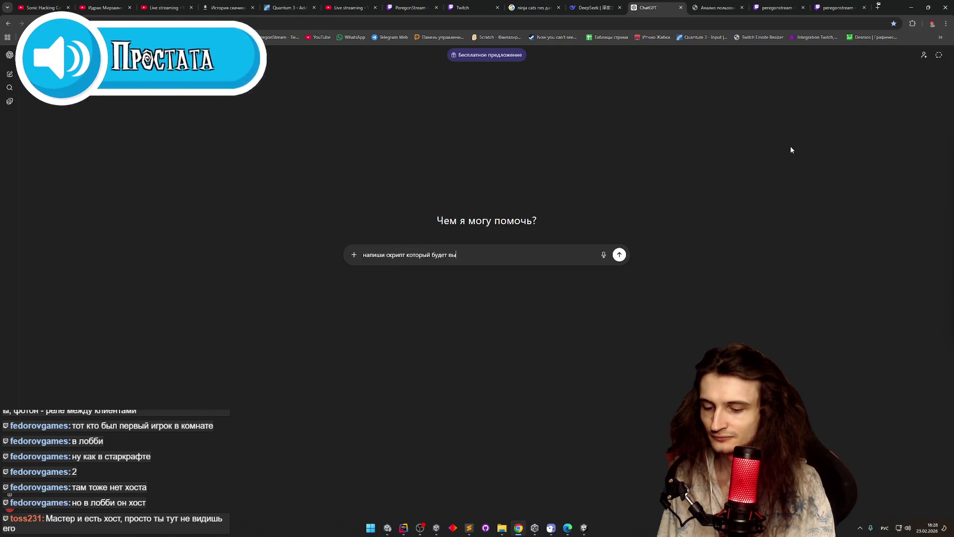
text(давать рандомны)
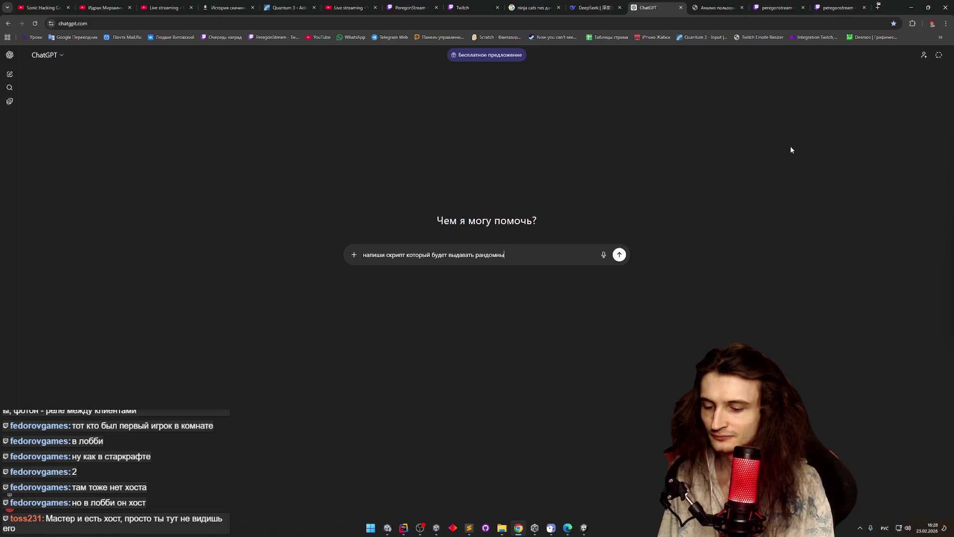
text(й яркий цвет)
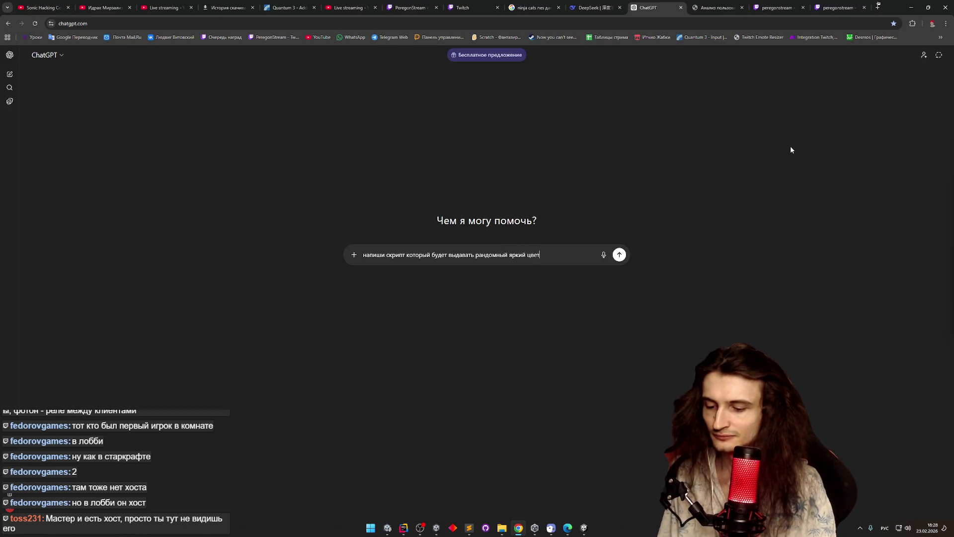
text(в юнити на основании номера игрока, )
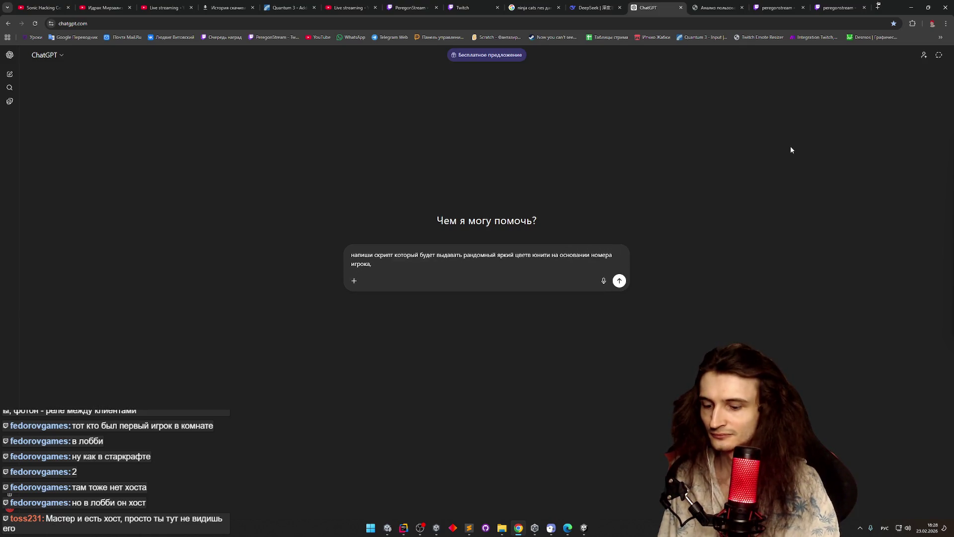
text(1)
text( - кра)
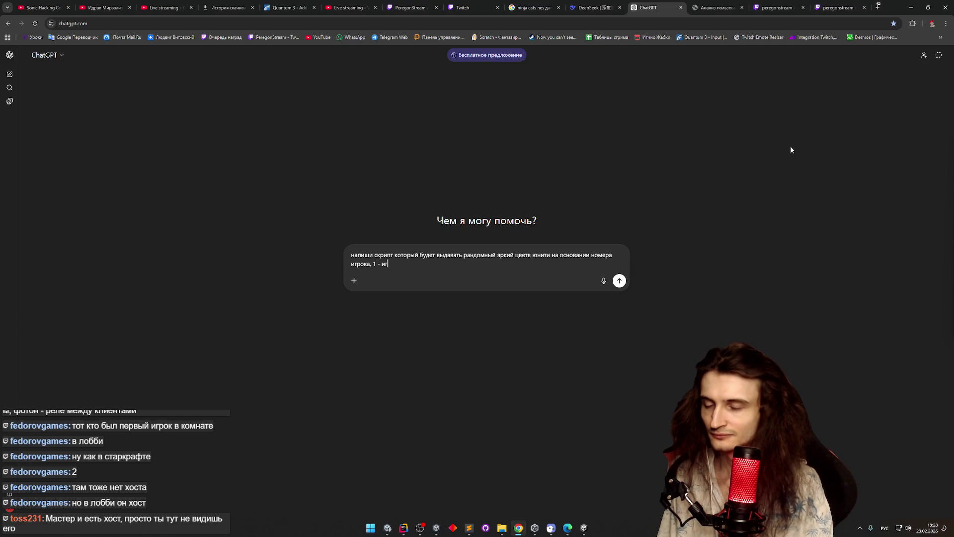
key(BackSpace)
key(BackSpace)
key(BackSpace)
text(игрок чисто белый)
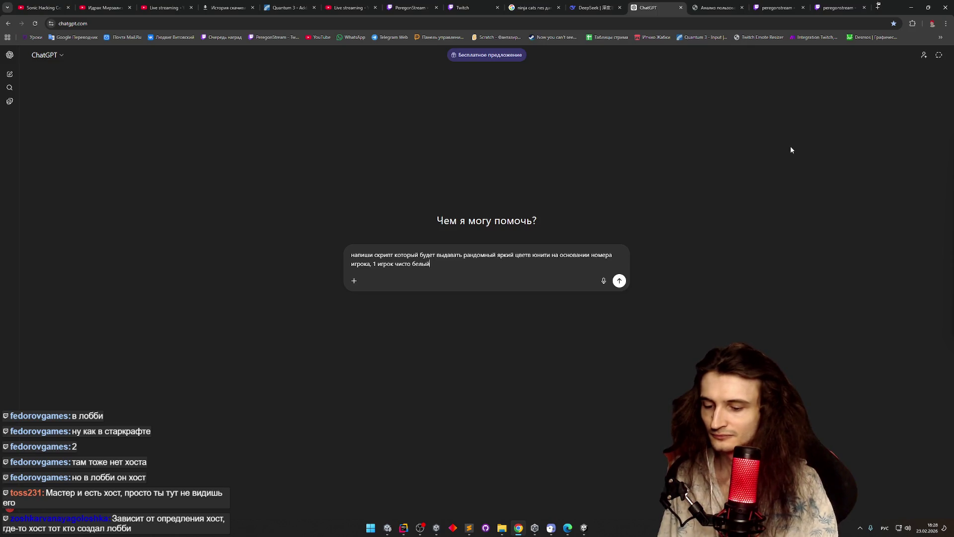
text(, остальные ра)
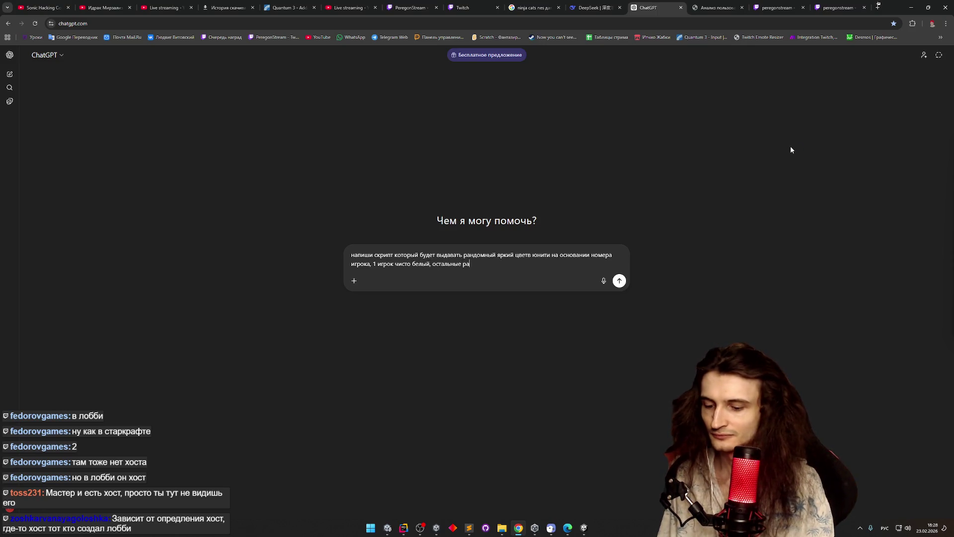
text(ндомн)
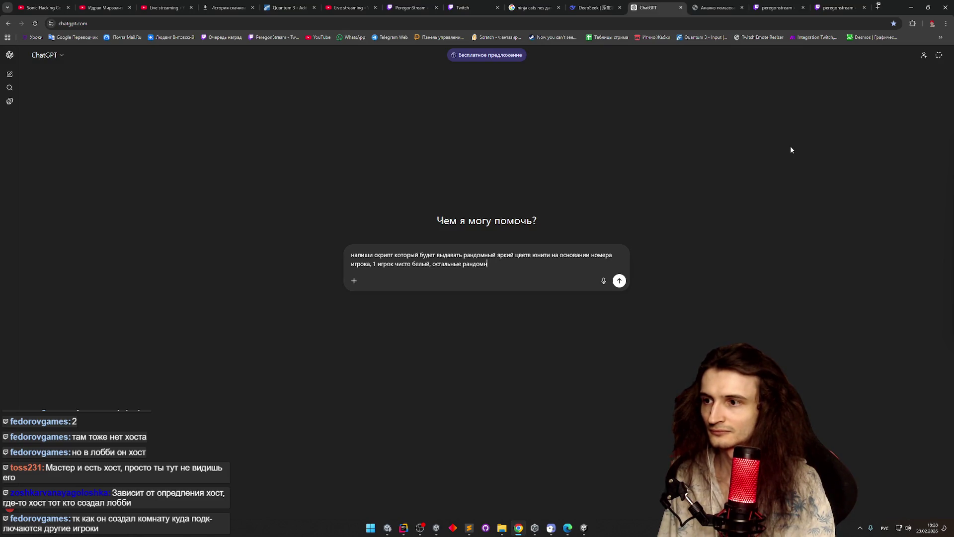
text(о отличающиеся друг от друга цвета)
key(Return)
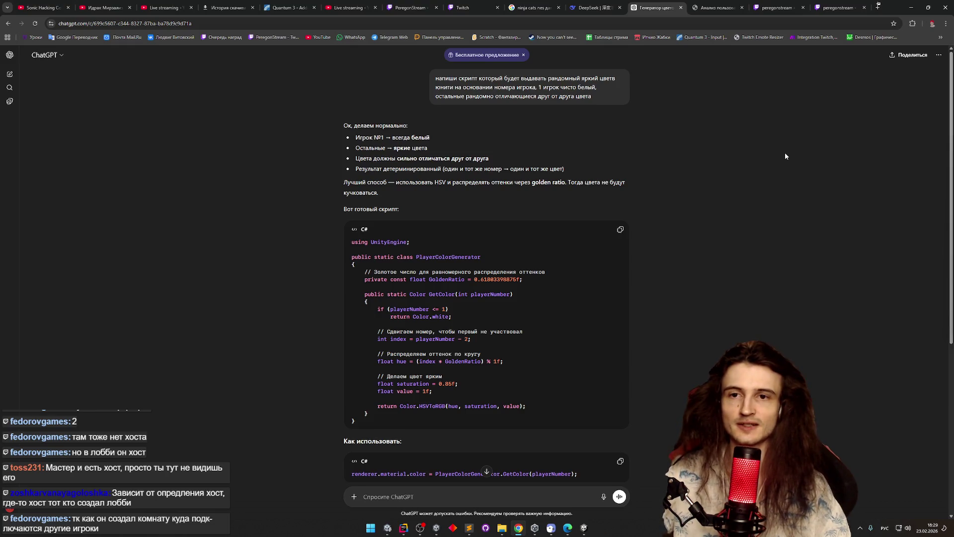
middle_click(755, 177)
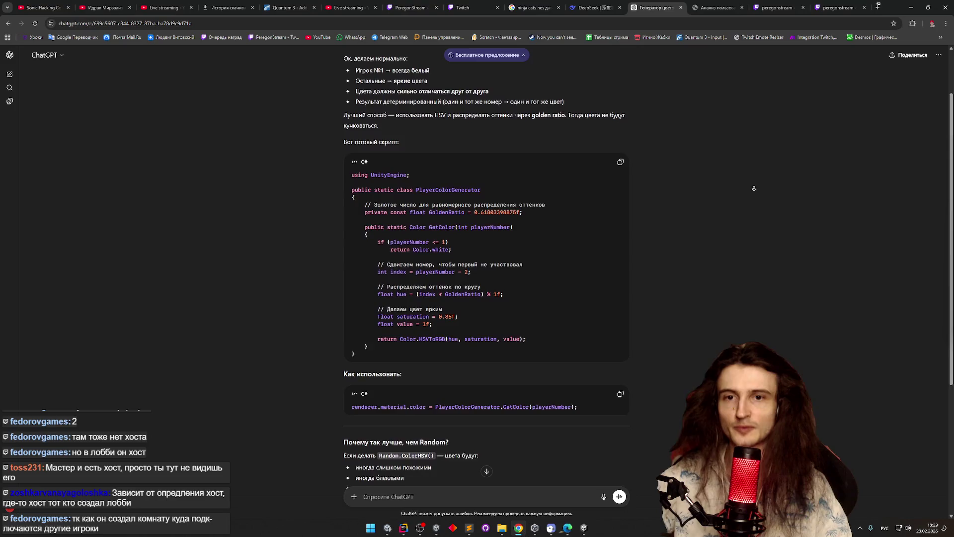
click(876, 8)
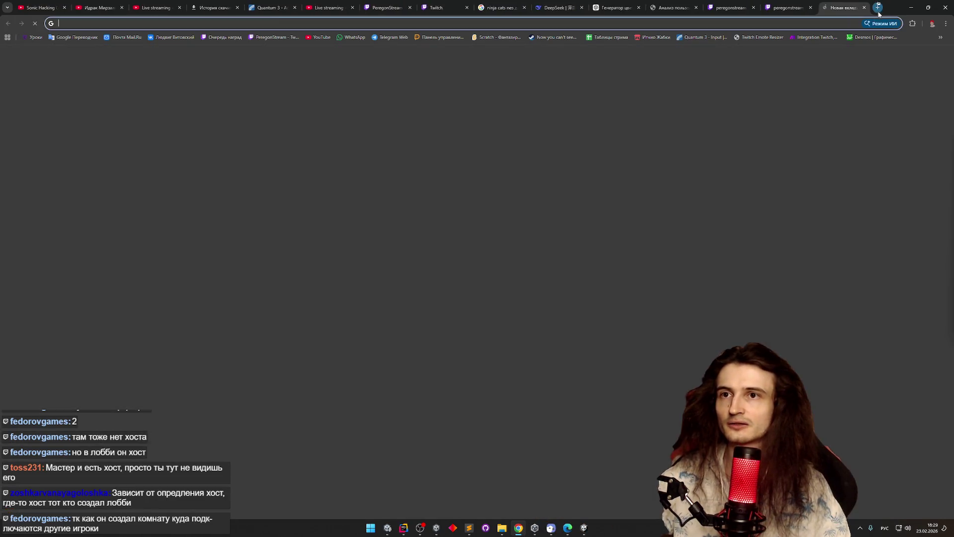
Step: Search Google for 'хост', then switch to the peregonstream Twitch viewer-card tab
text(хост)
key(Return)
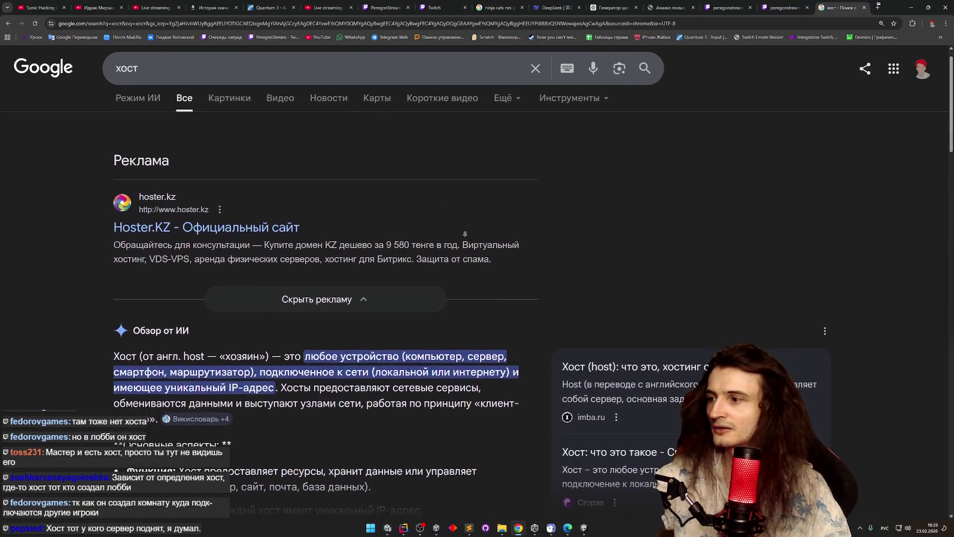
scroll(497, 208, up, 1)
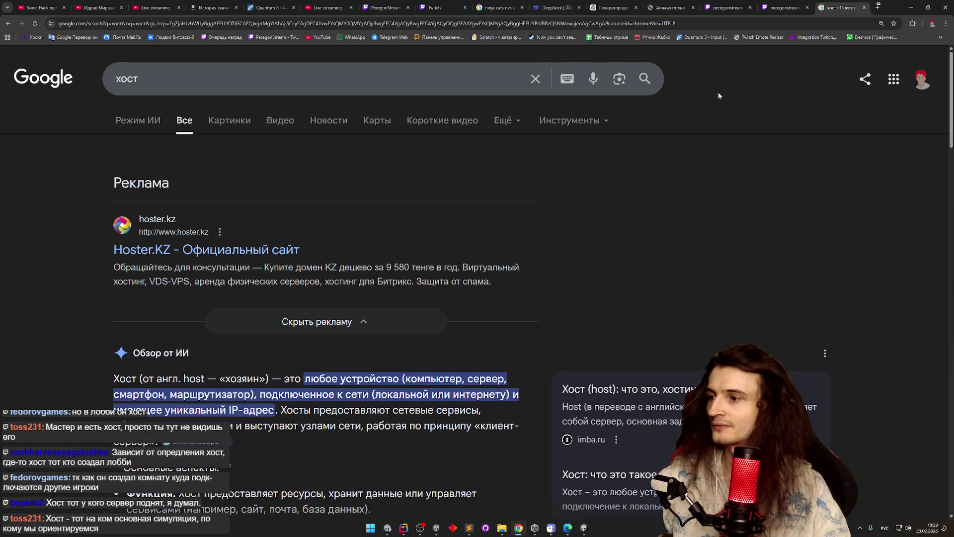
click(727, 8)
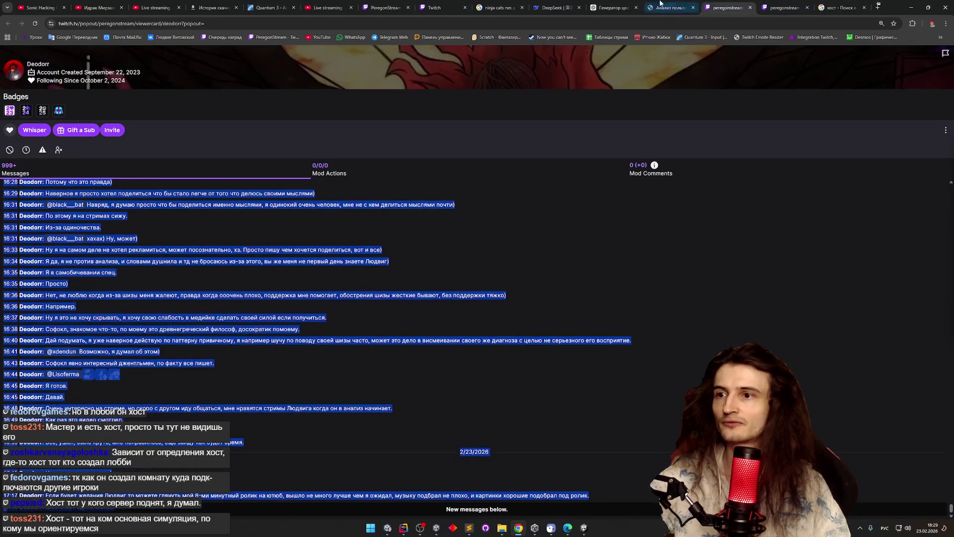
Step: Read through DeepSeek's dossier reply on the bobra.txt chat log, then return to the 'Генератор цвета' tab
click(666, 6)
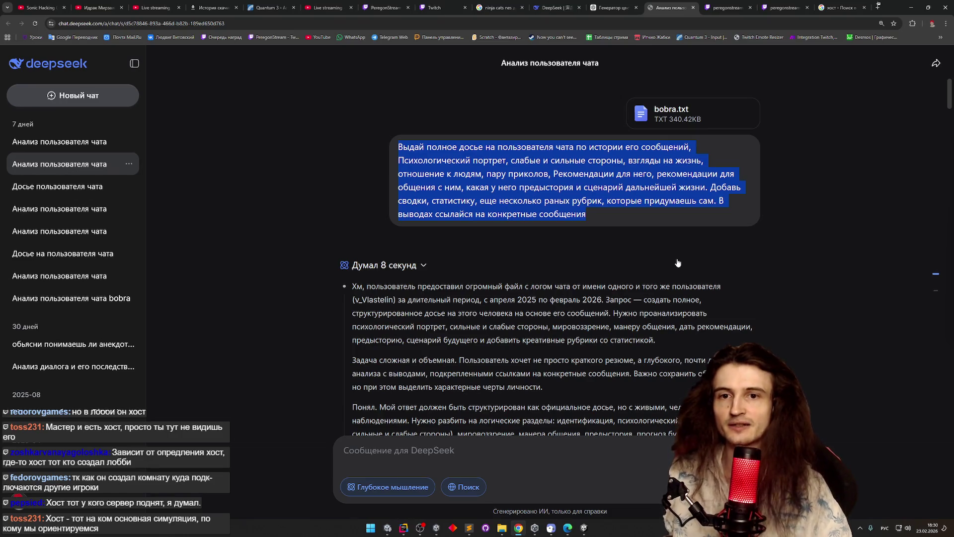
click(628, 287)
scroll(627, 297, down, 1)
scroll(627, 297, down, 1)
scroll(626, 298, down, 1)
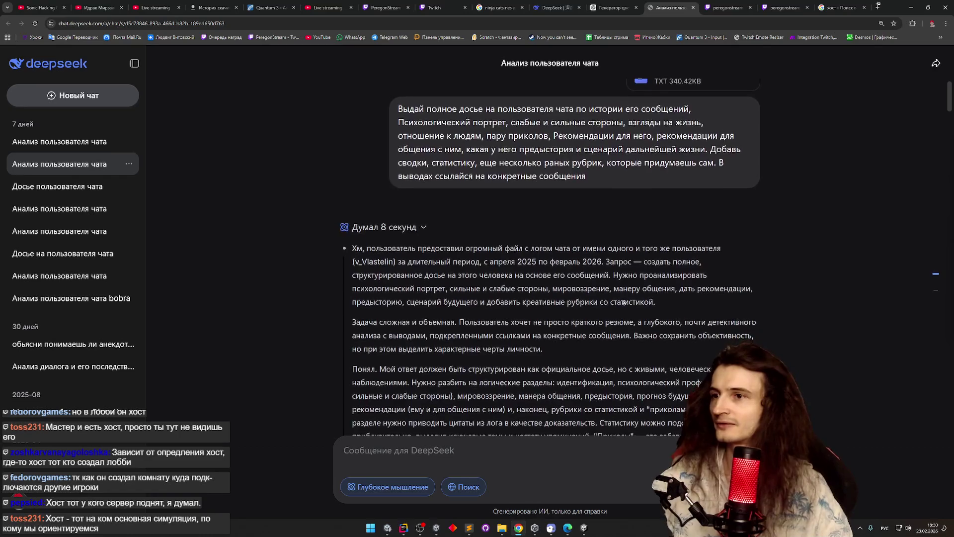
scroll(623, 302, down, 4)
scroll(615, 298, down, 1)
scroll(612, 306, down, 3)
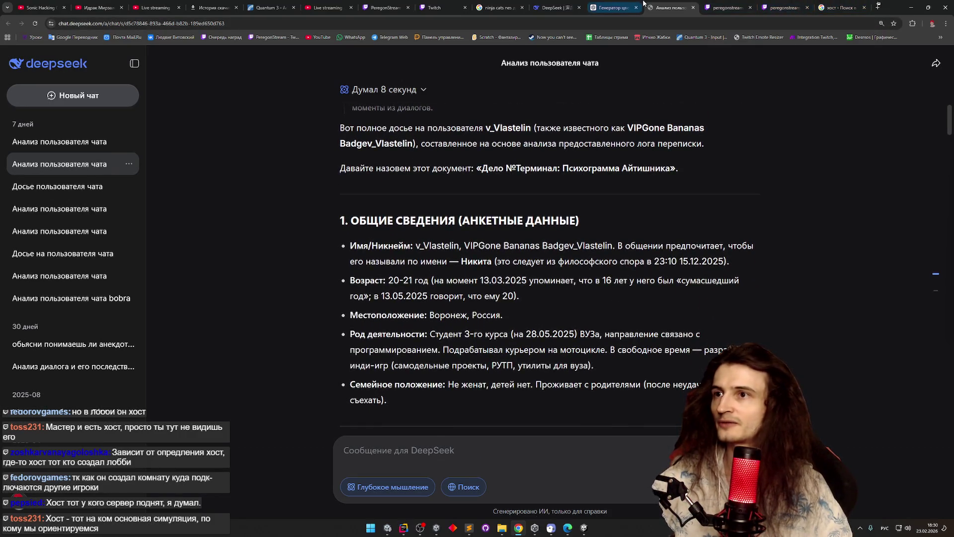
click(642, 4)
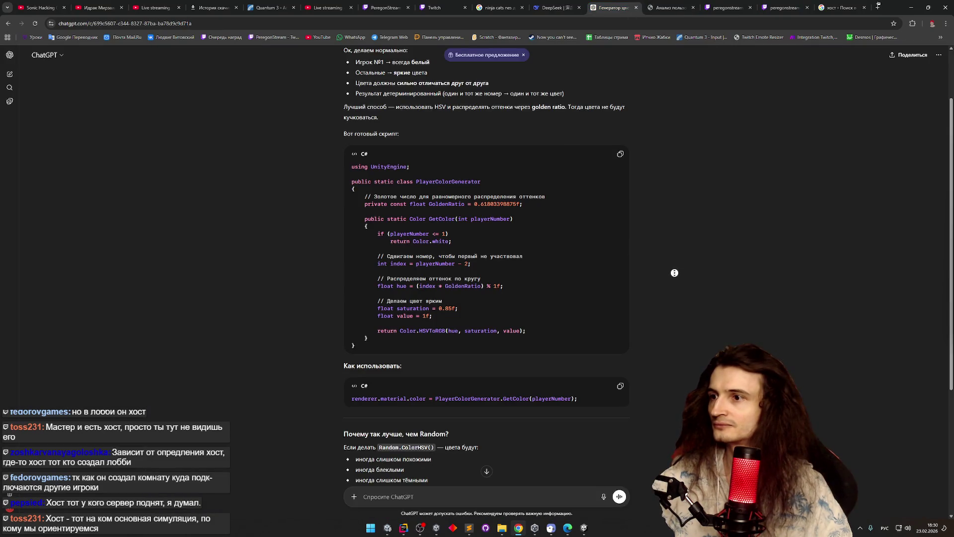
Step: Select the GoldenRatio constant through the GetColor method in ChatGPT's PlayerColorGenerator answer, then minimize Chrome
scroll(674, 272, down, 1)
scroll(672, 278, down, 1)
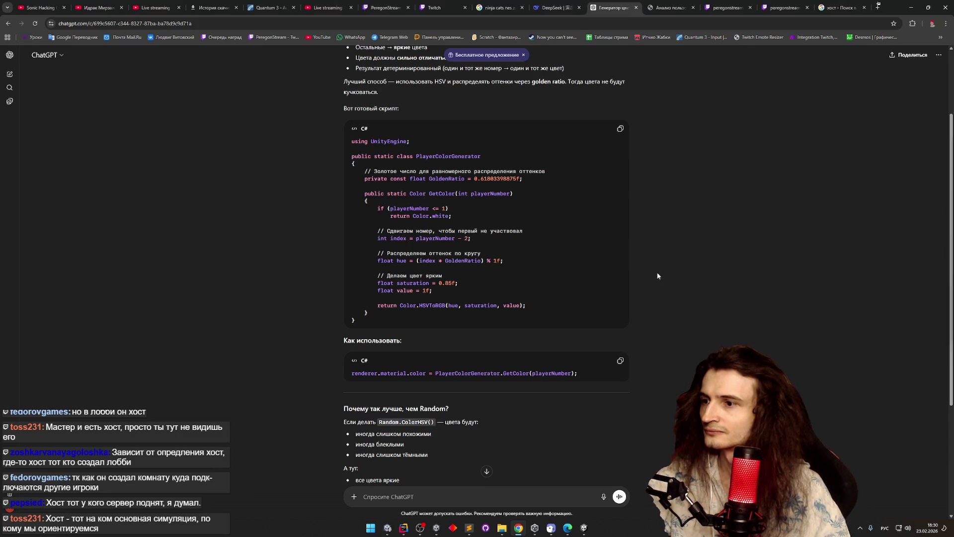
drag(380, 314, 365, 171)
key(ctrl+c)
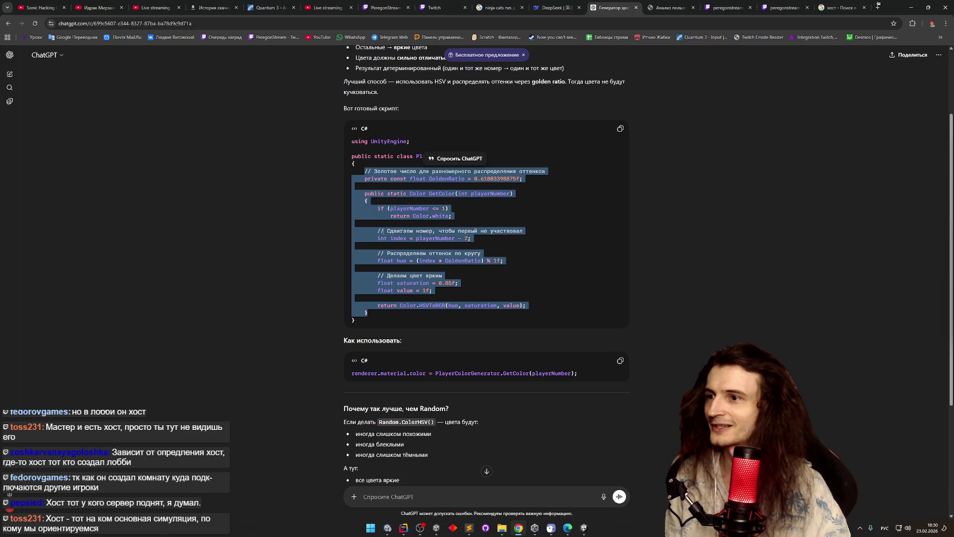
click(909, 8)
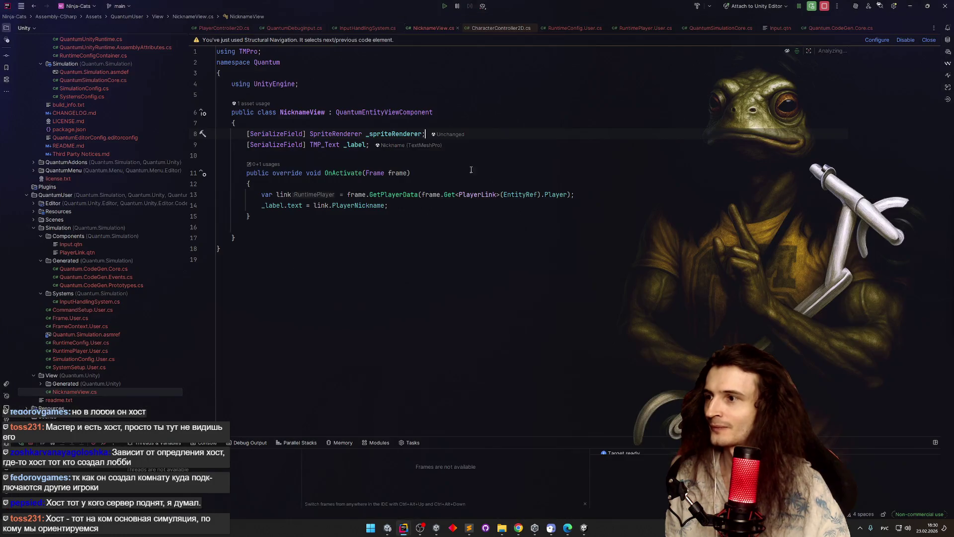
Step: Paste the GoldenRatio constant and static GetColor(playerNumber) method below OnActivate in NicknameView.cs
click(262, 222)
key(ctrl+v)
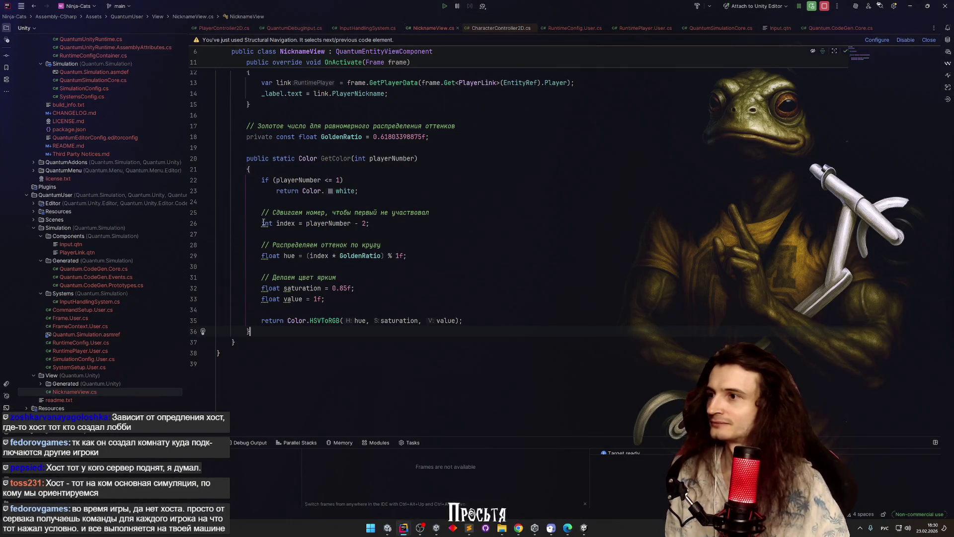
scroll(265, 222, down, 1)
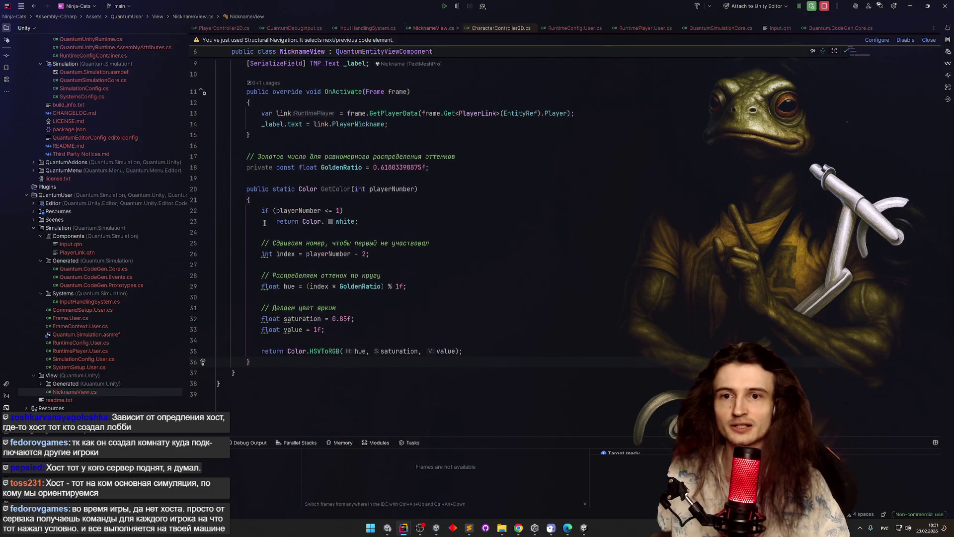
scroll(265, 224, up, 1)
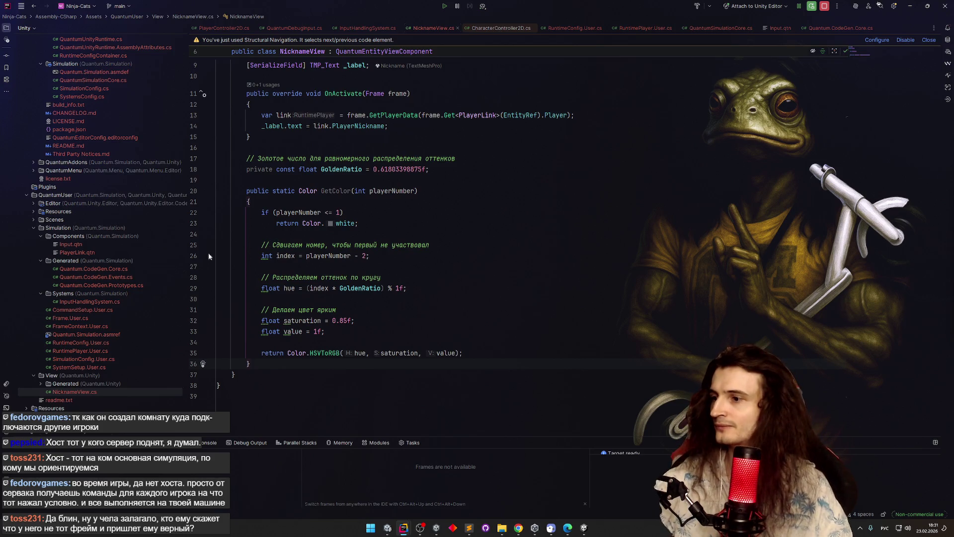
scroll(445, 249, up, 2)
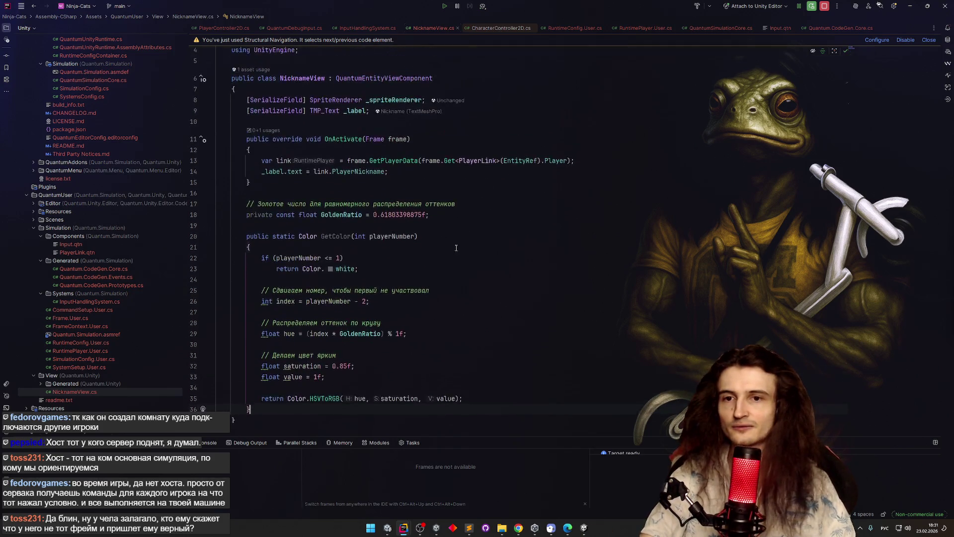
scroll(869, 383, down, 2)
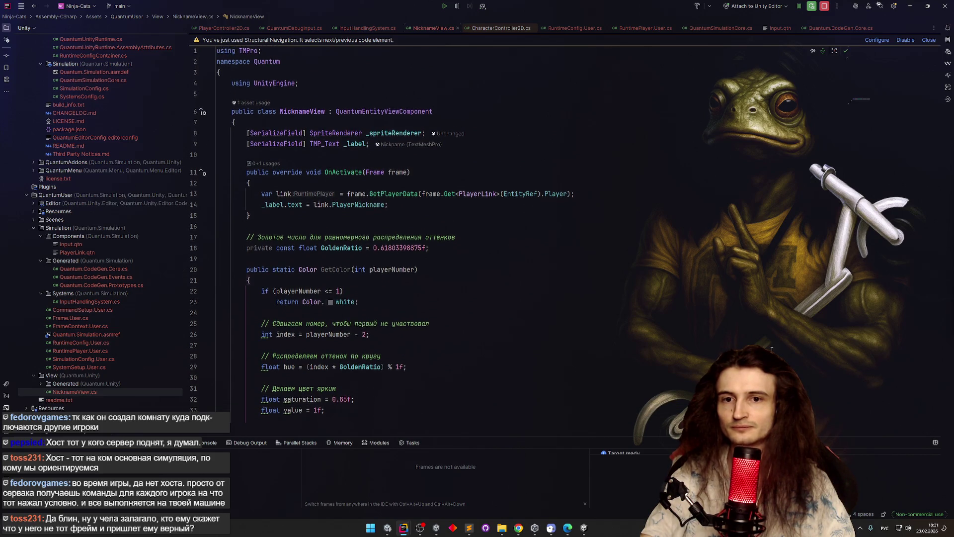
scroll(676, 321, down, 2)
scroll(564, 245, up, 4)
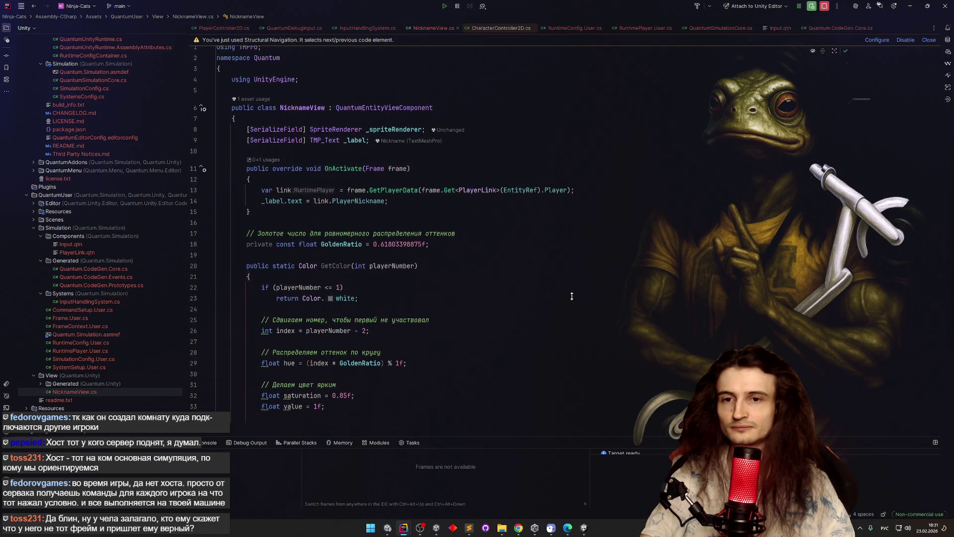
scroll(571, 294, down, 2)
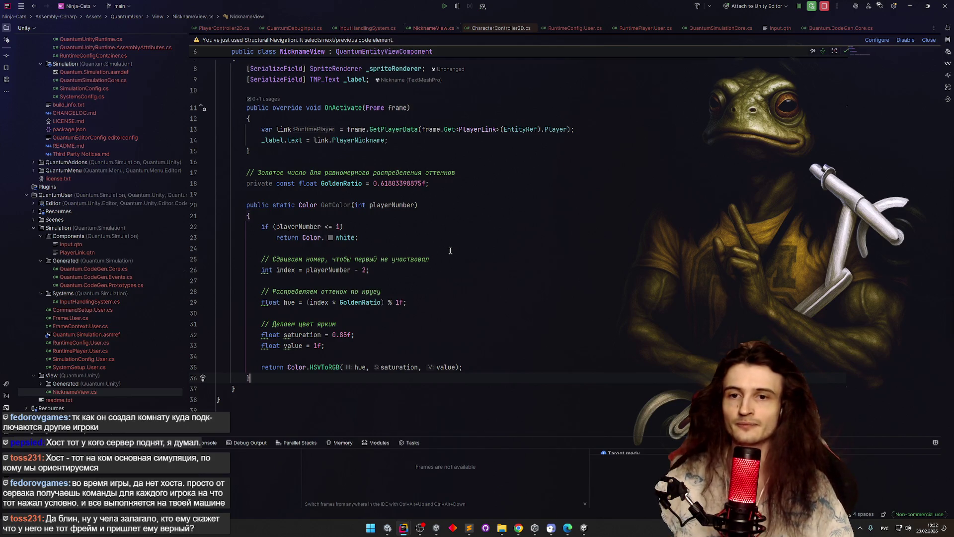
scroll(351, 205, up, 2)
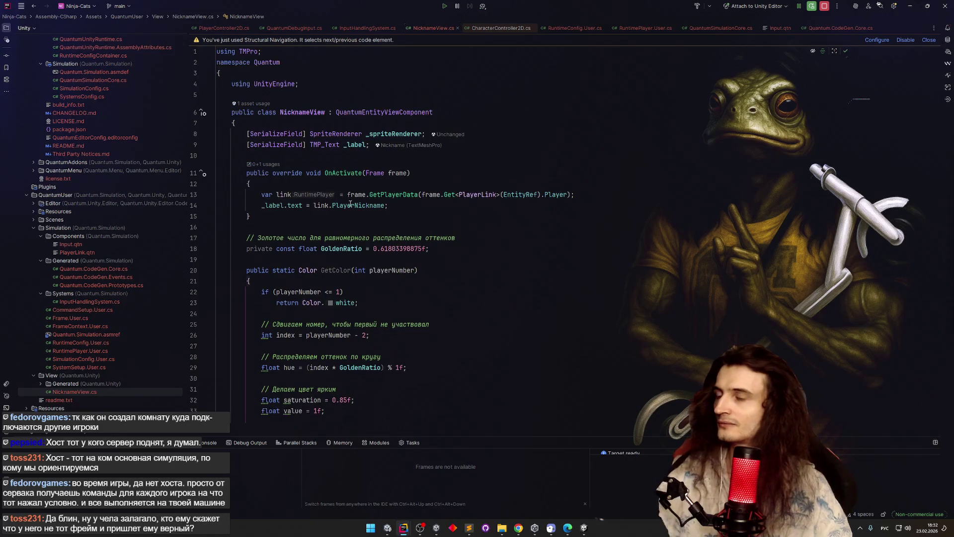
scroll(352, 205, down, 2)
click(351, 205)
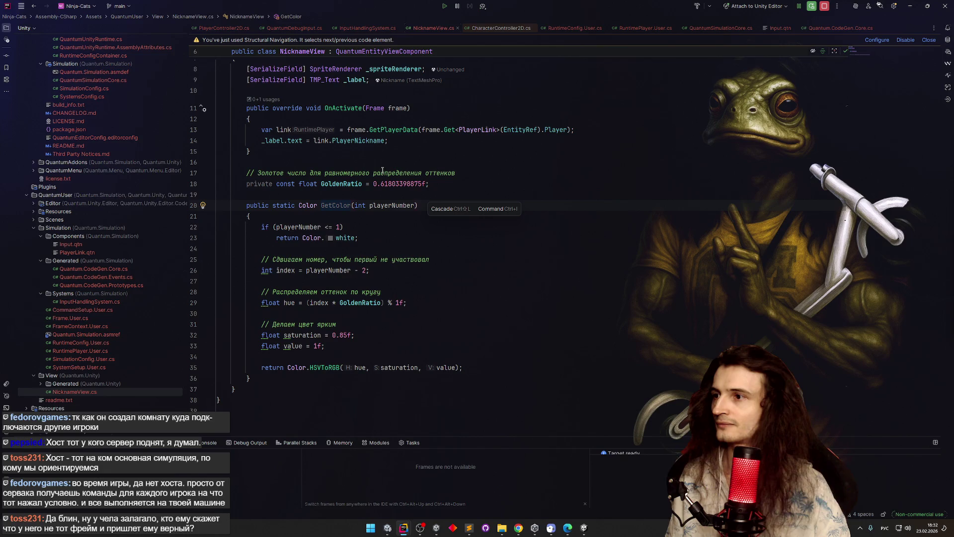
scroll(386, 165, up, 2)
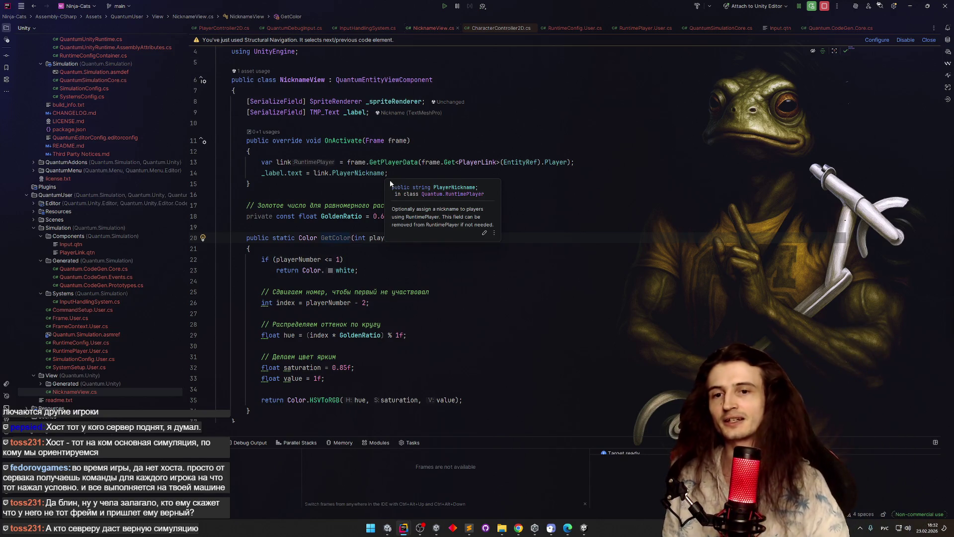
click(382, 249)
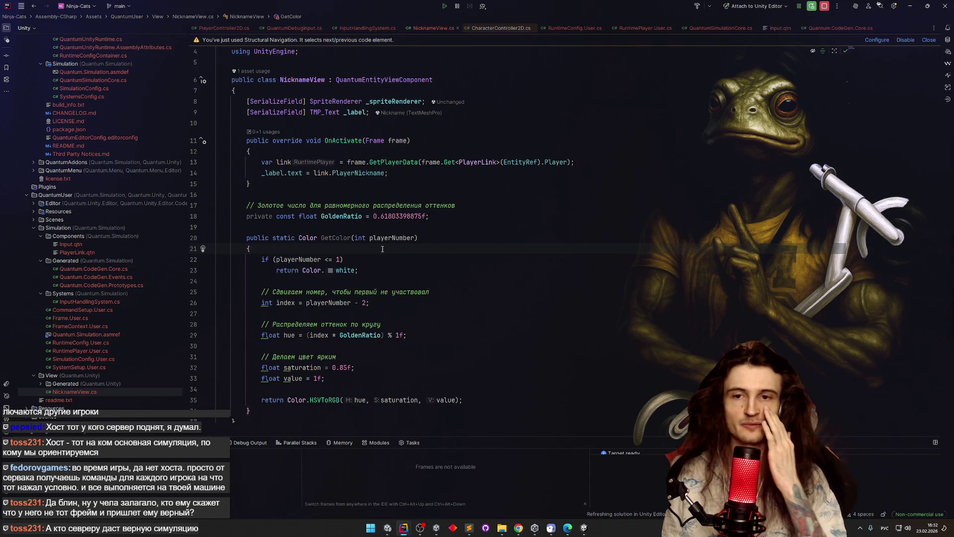
click(402, 241)
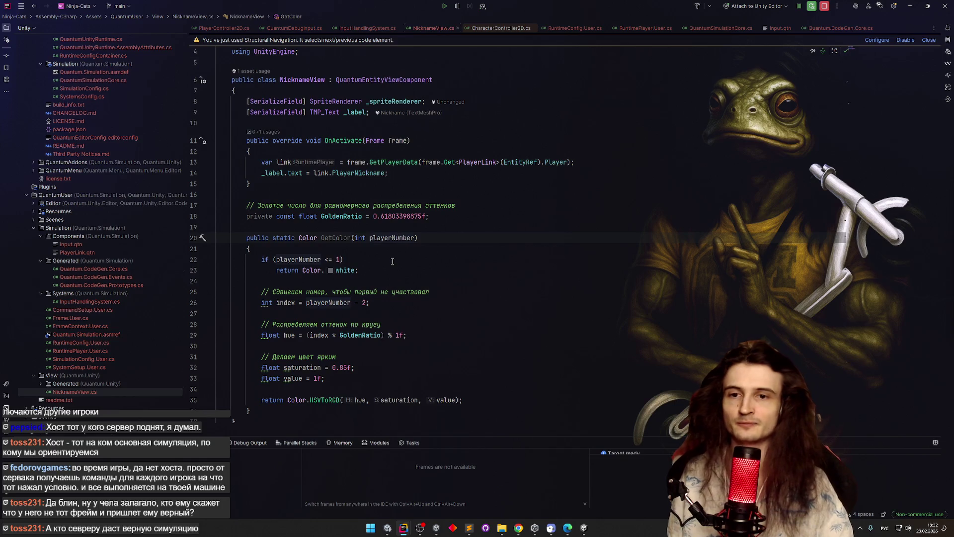
key(ctrl+Left)
key(ctrl+Left)
key(ctrl+Left)
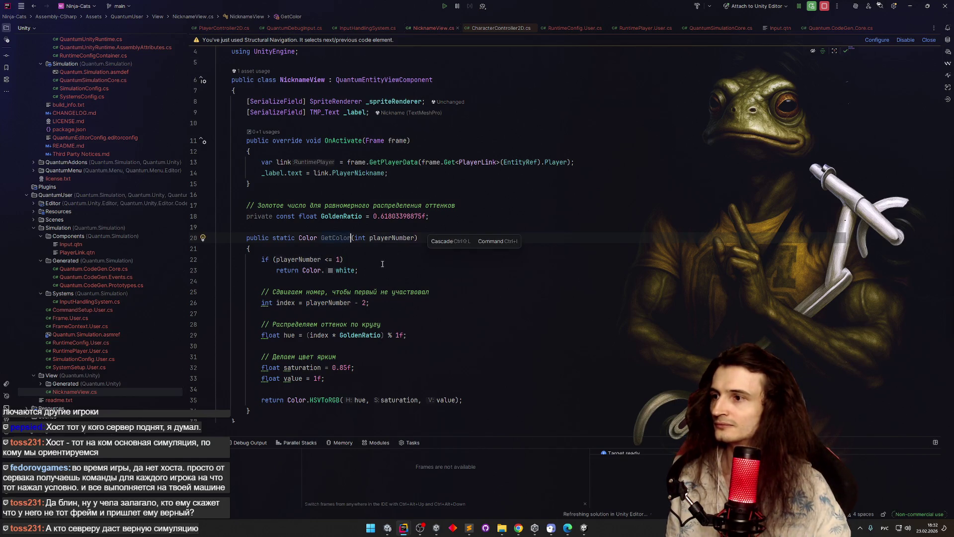
scroll(382, 256, down, 1)
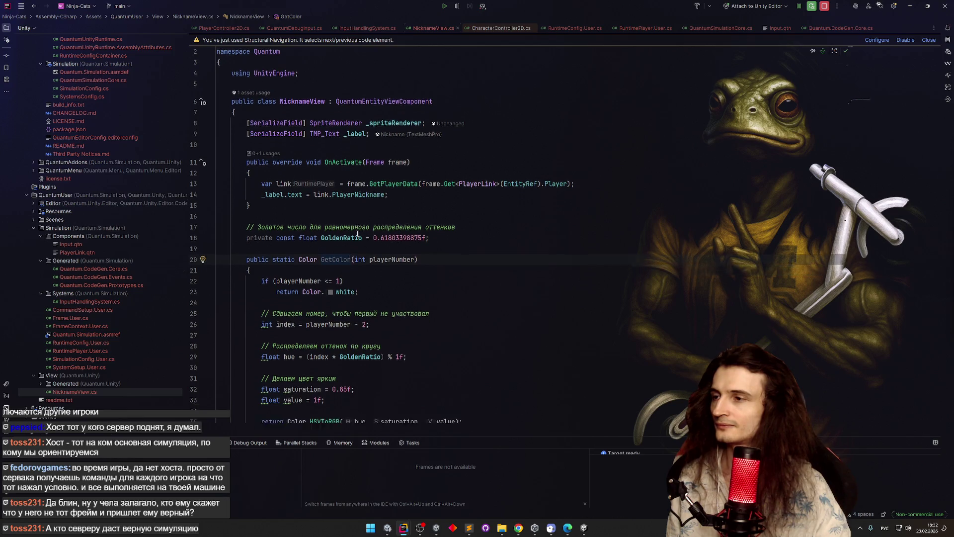
scroll(357, 233, down, 3)
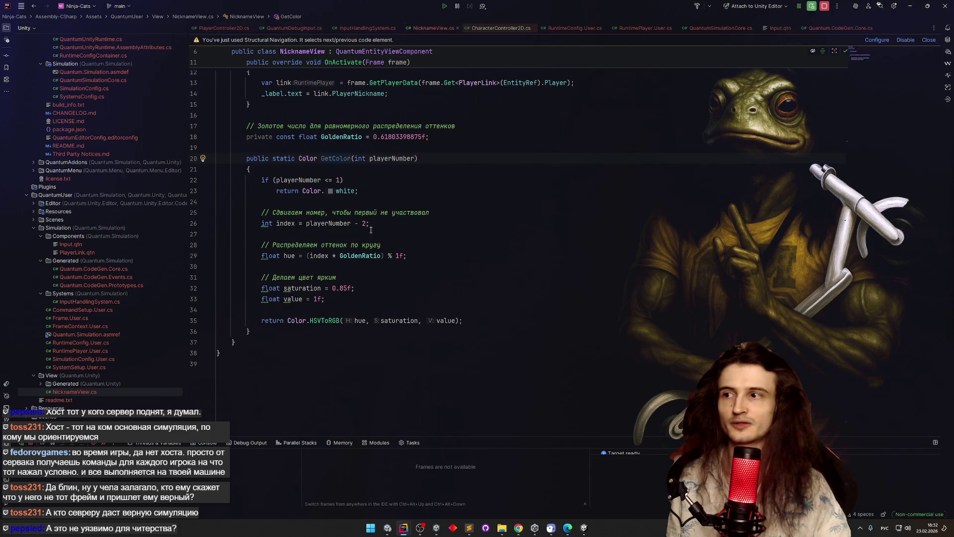
click(371, 230)
click(373, 193)
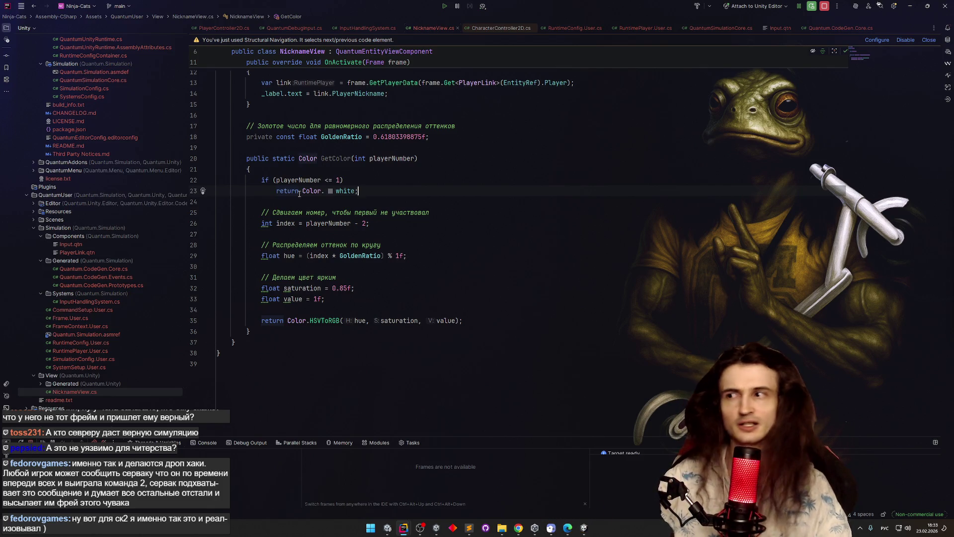
scroll(469, 232, up, 2)
click(469, 232)
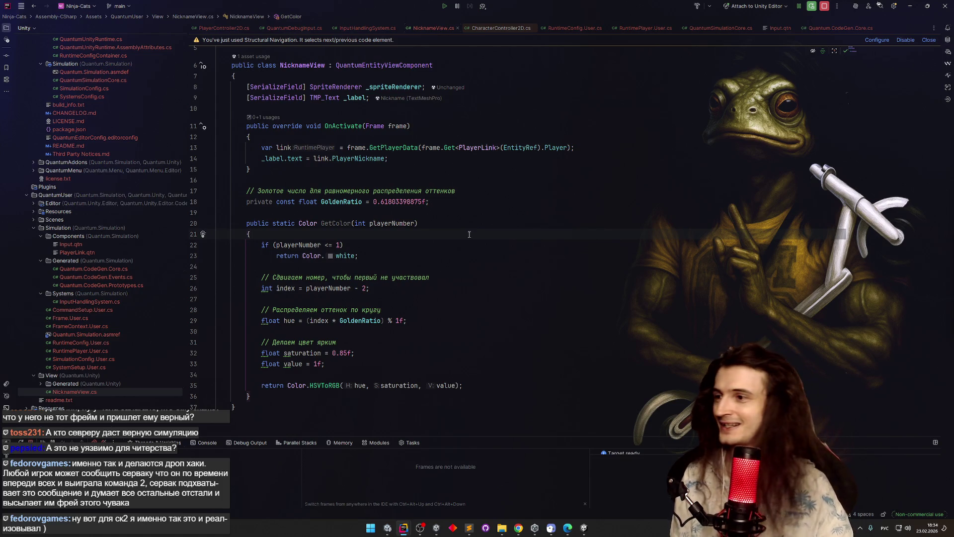
click(425, 224)
click(350, 223)
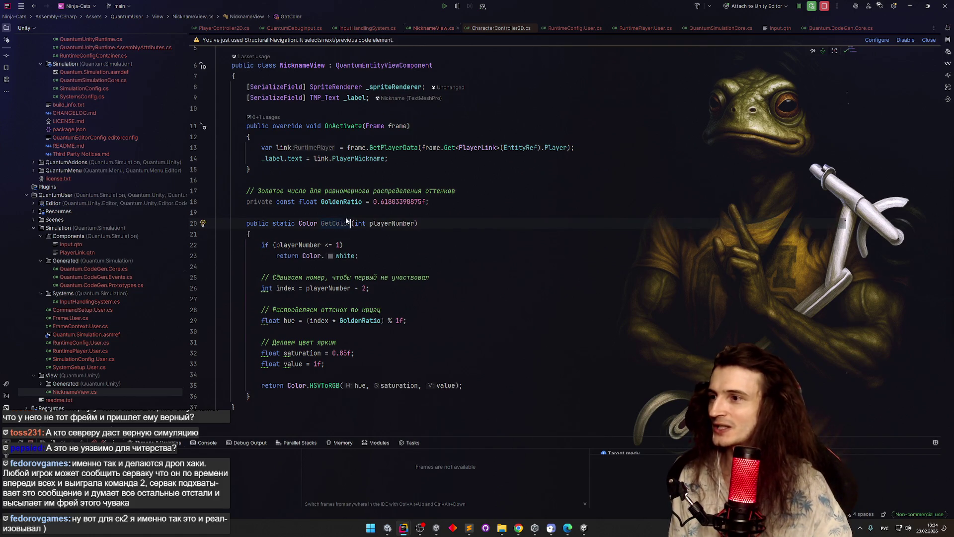
click(396, 158)
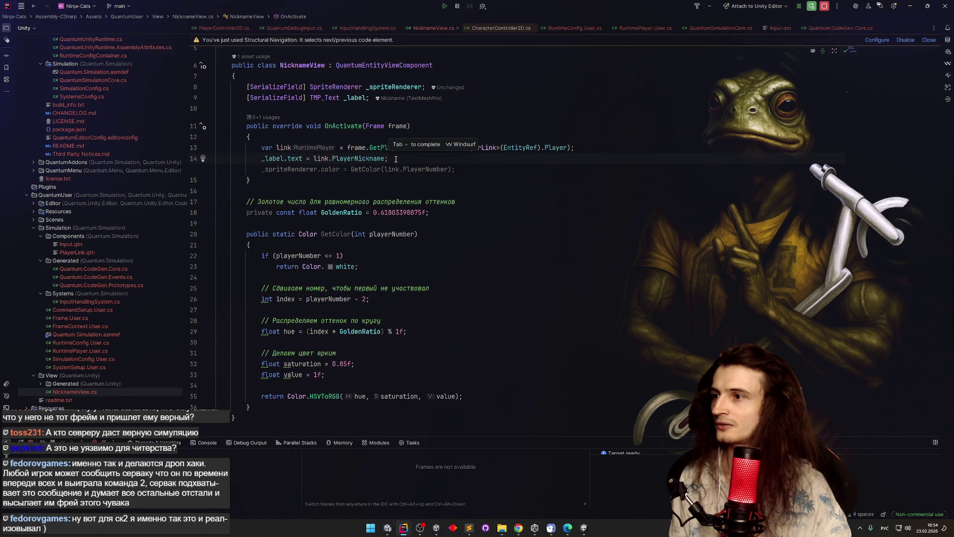
Step: Accept the sprite colour suggestion and add 'var player = frame.Get<PlayerLink>(EntityRef).Player;' to OnActivate
key(Tab)
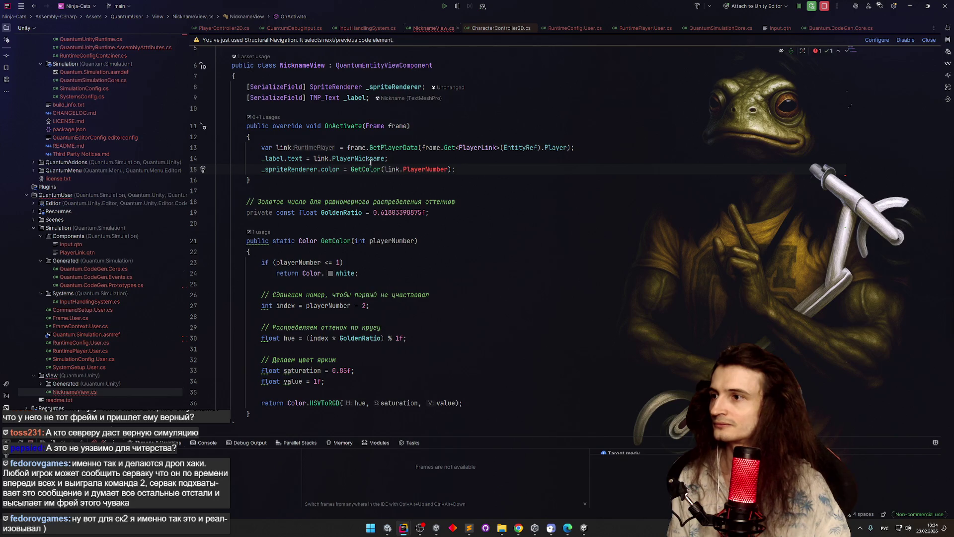
click(290, 148)
double_click(410, 169)
text(зд)
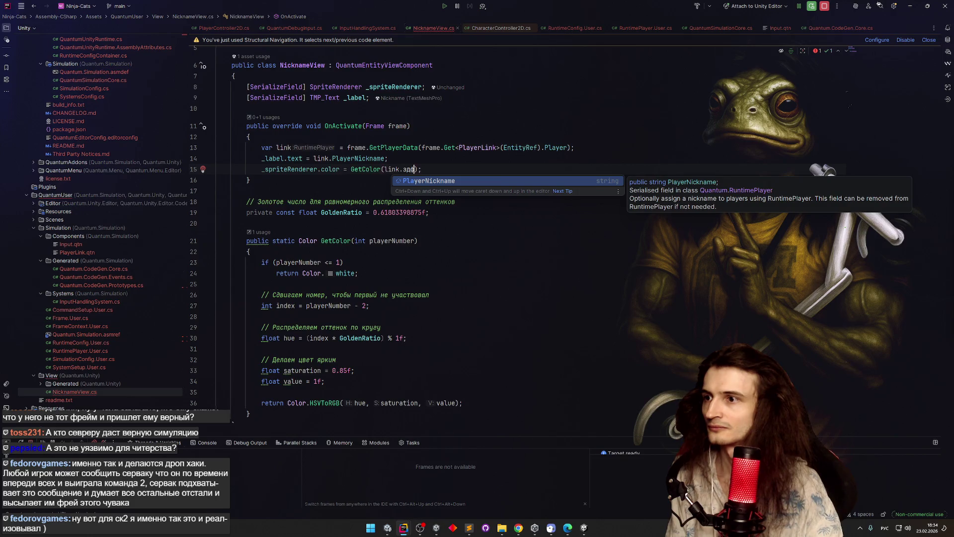
key(BackSpace)
key(BackSpace)
key(alt+shift)
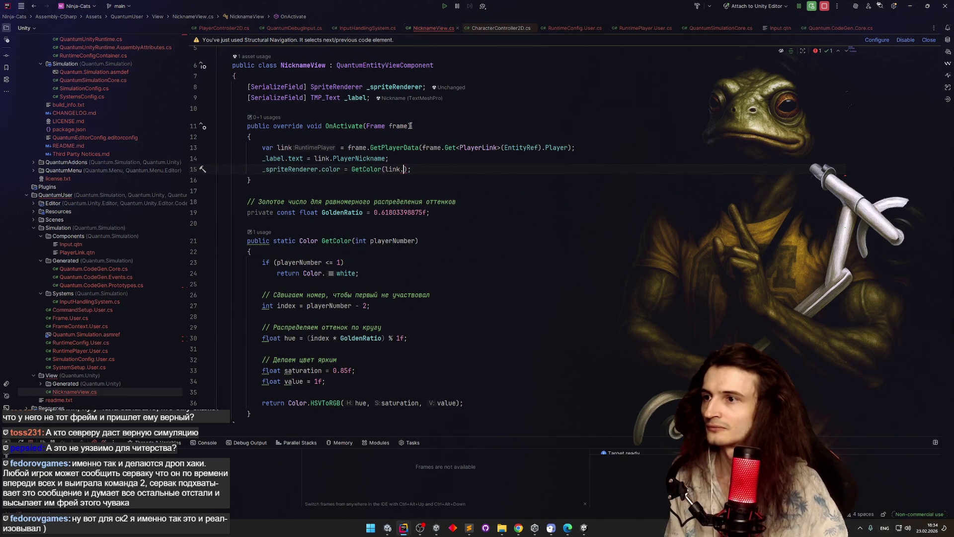
click(426, 148)
key(ctrl+alt+Return)
text(var player = frame.Get<PlayerLink>(EntityRef).Player;)
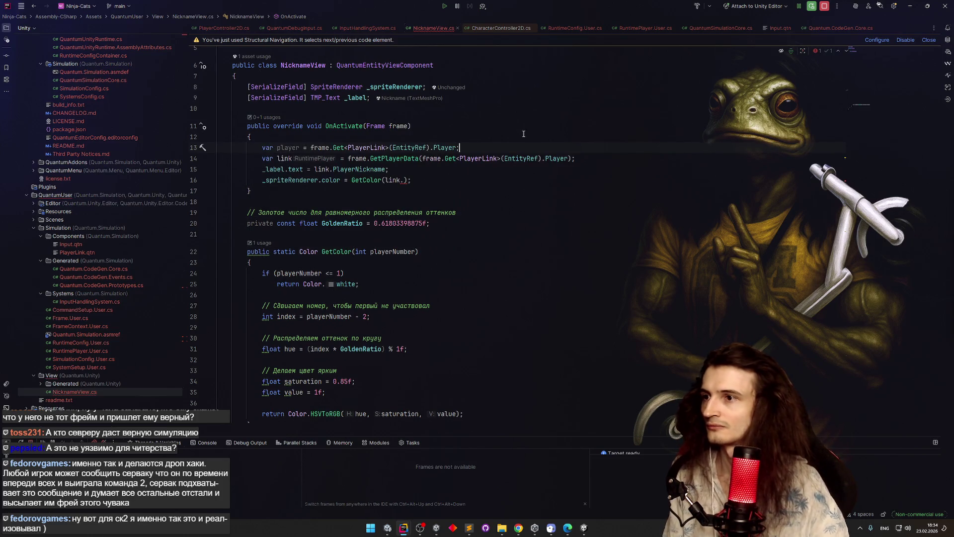
click(299, 147)
Step: Pass player as the argument to both GetPlayerData and GetColor
drag(572, 158, 422, 159)
text(player)
click(385, 180)
double_click(393, 180)
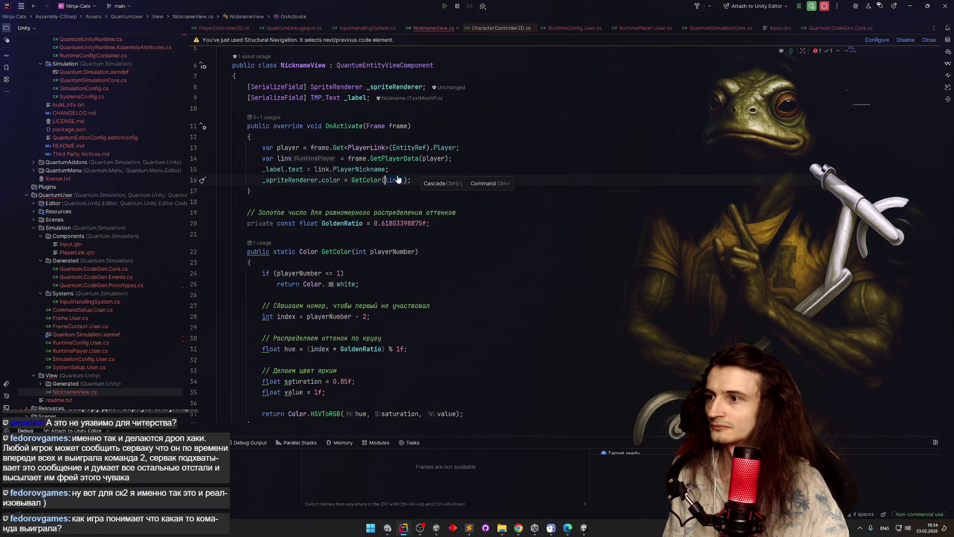
text(player.Index)
key(BackSpace)
key(BackSpace)
key(BackSpace)
key(Down)
key(Down)
key(Down)
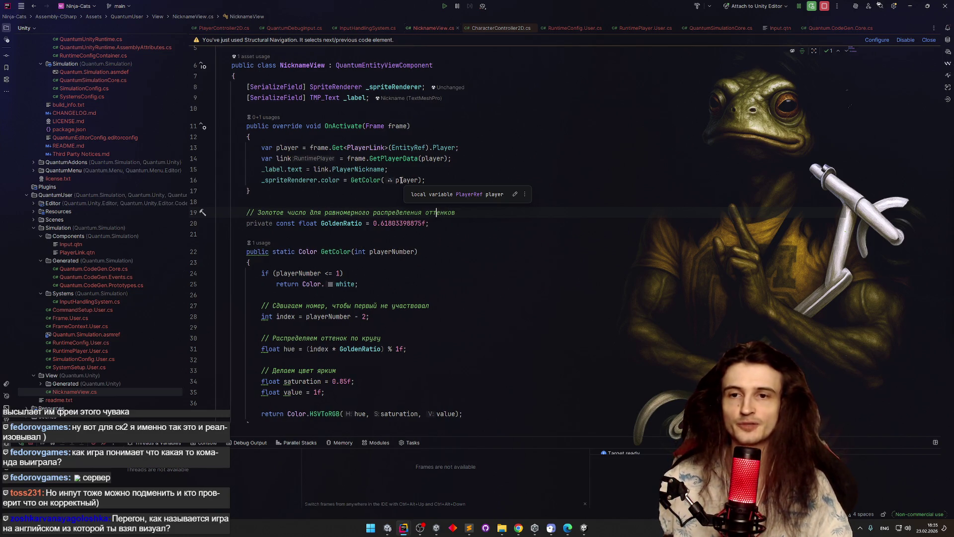
click(487, 220)
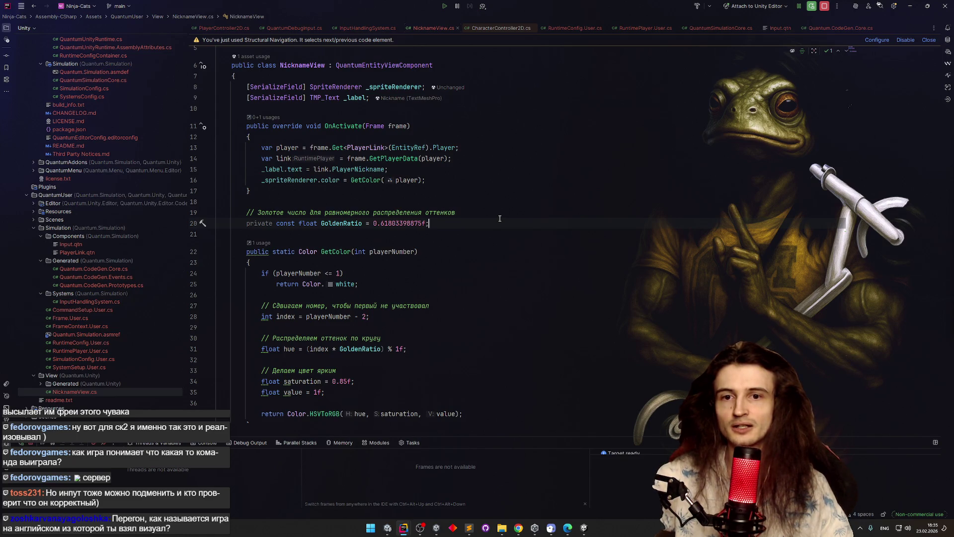
Step: Check the OnActivate line tinting _spriteRenderer via GetColor(player), then switch to Unity
key(alt+Tab)
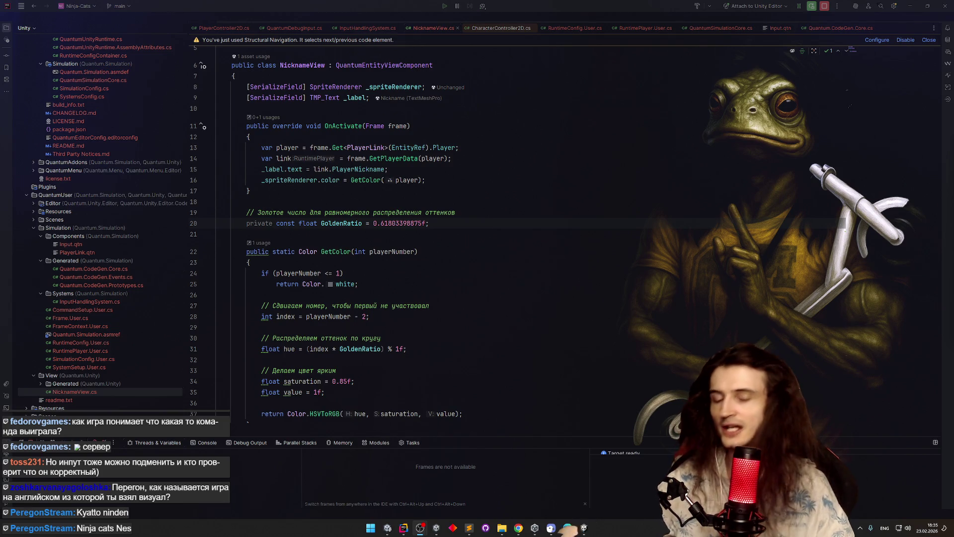
click(636, 197)
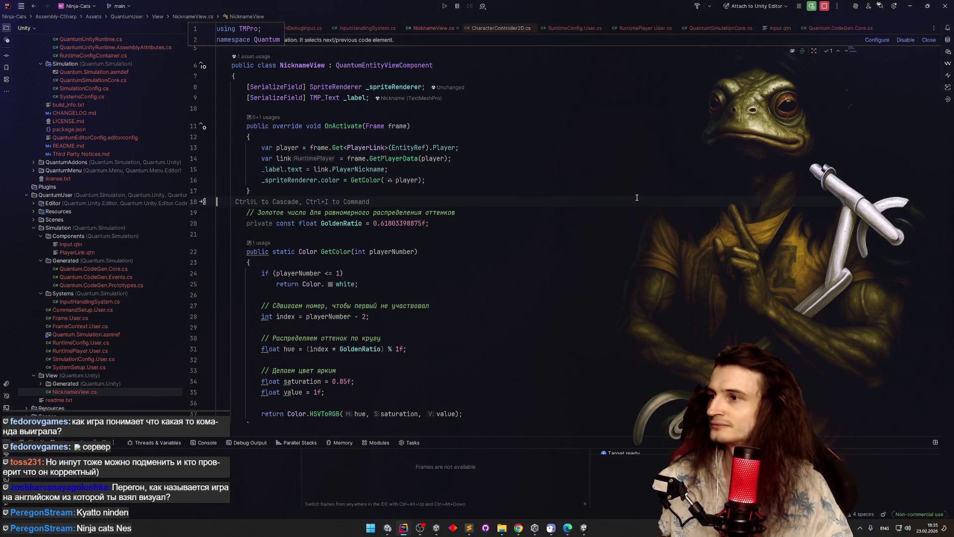
click(517, 185)
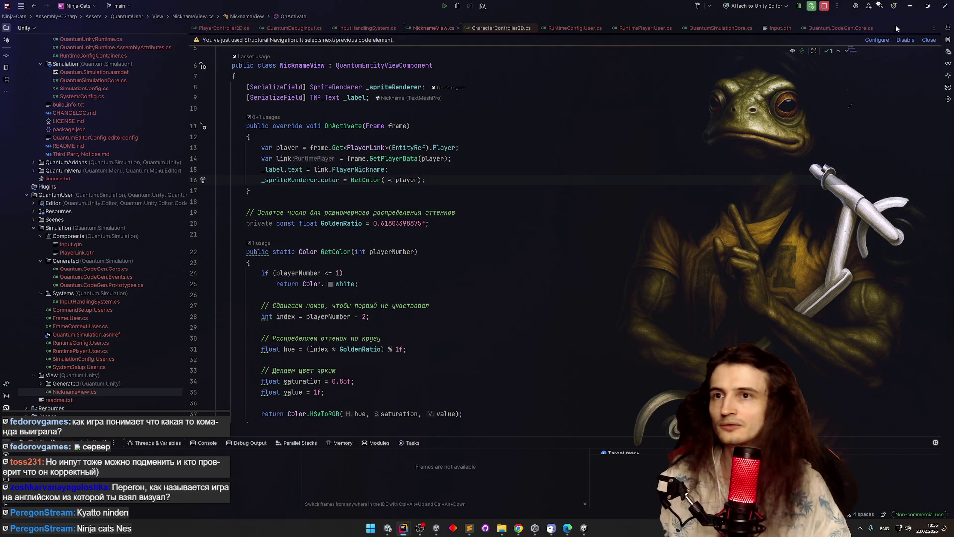
key(alt+Tab)
Step: Clear the console, stop Play, and assign Visual to Nickname's Sprite Renderer slot
click(2, 318)
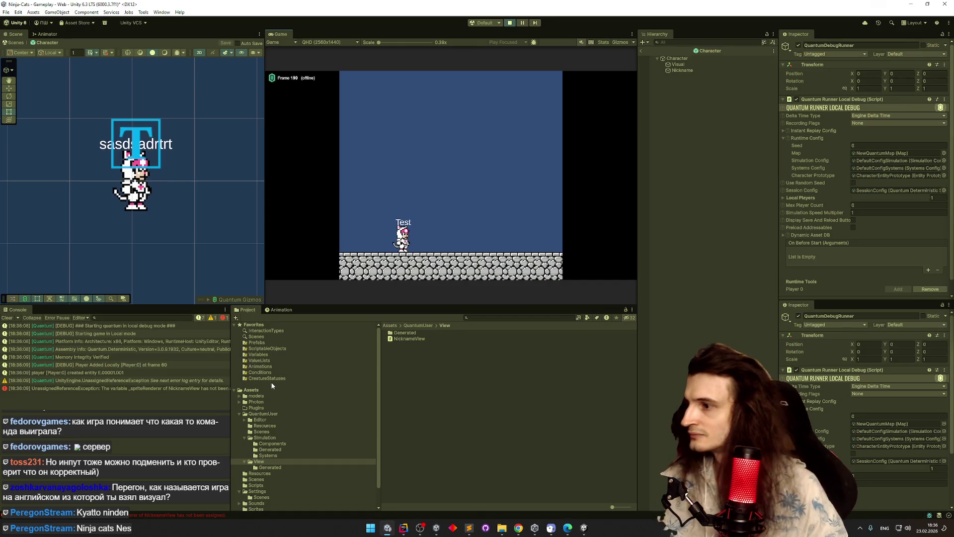
key(ctrl+p)
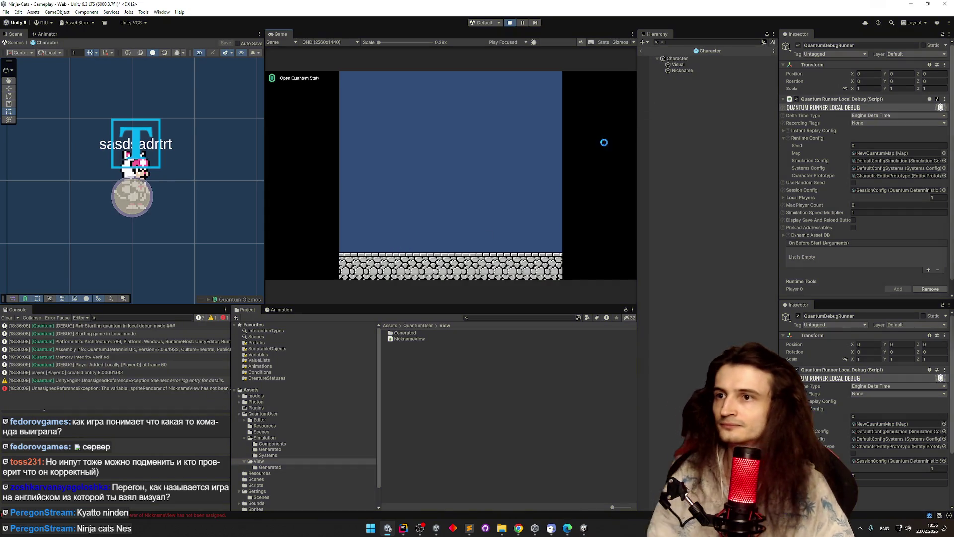
click(702, 70)
drag(683, 65, 884, 154)
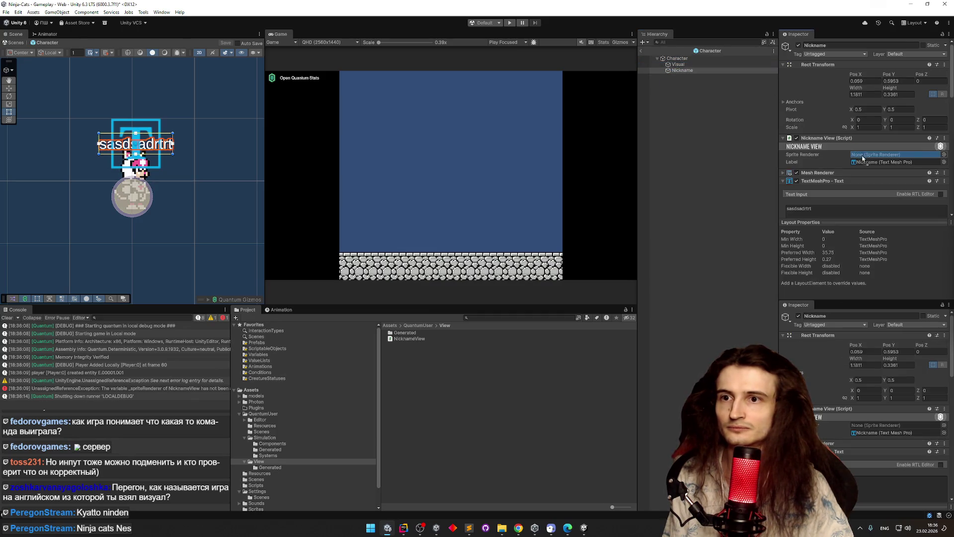
Step: Test-run the game to confirm the unassigned-reference error is gone
key(ctrl+p)
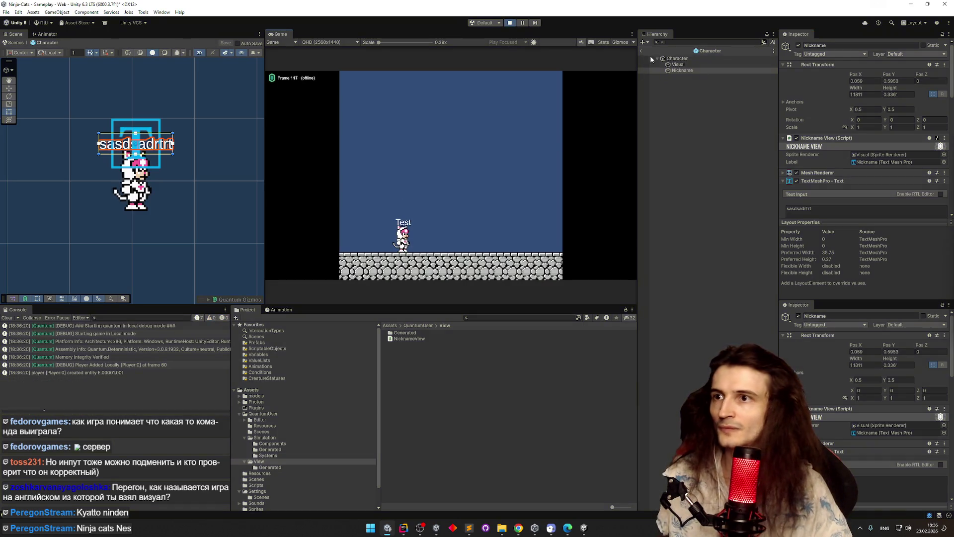
key(ctrl+p)
click(713, 80)
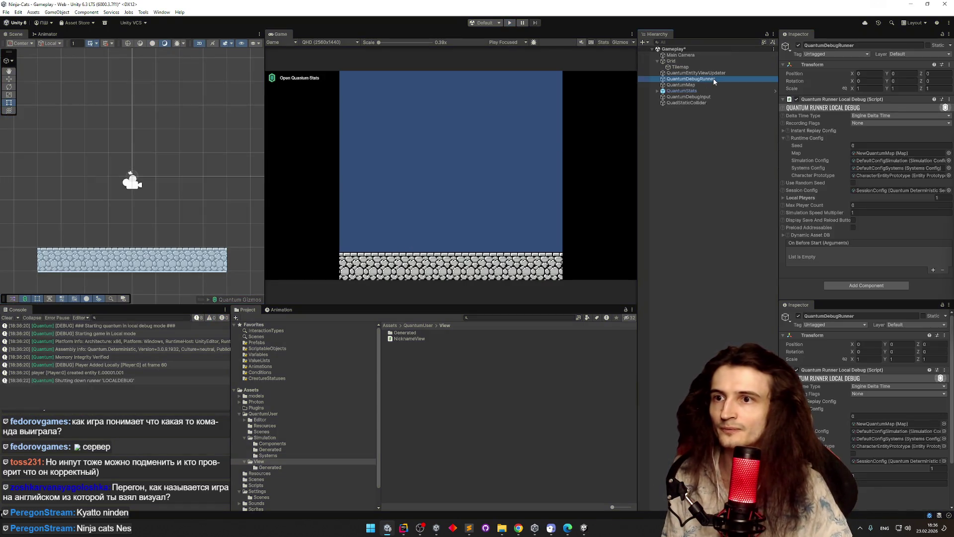
Step: Add a second local player nicknamed Test2 to the debug runner and save
click(783, 197)
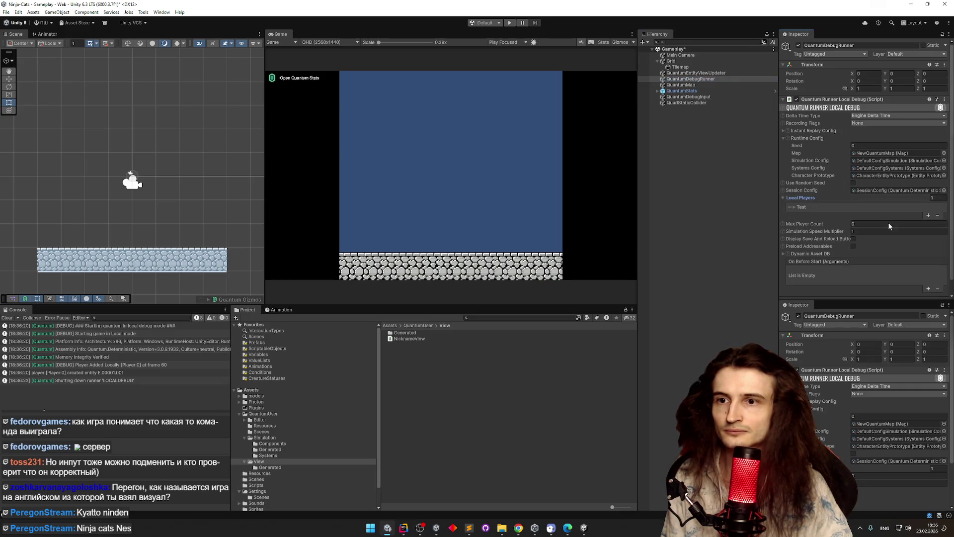
click(927, 214)
click(794, 214)
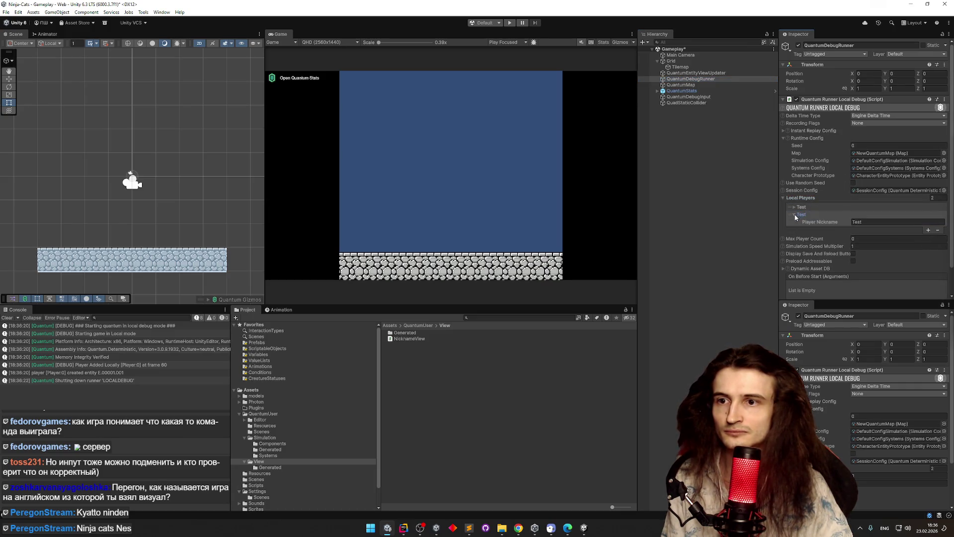
click(883, 222)
text(Test2)
key(ctrl+s)
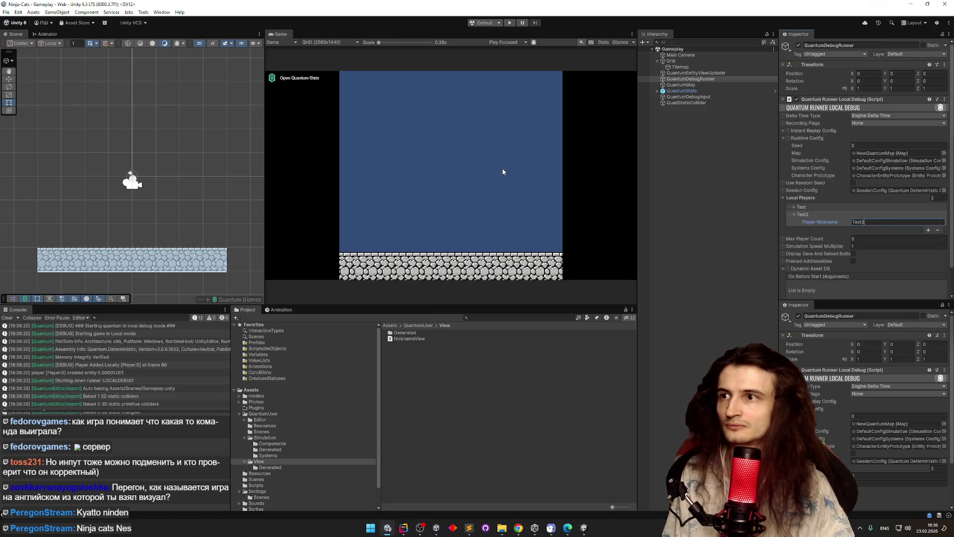
Step: Play-test with both cats spawning and jumping, then stop
key(ctrl+p)
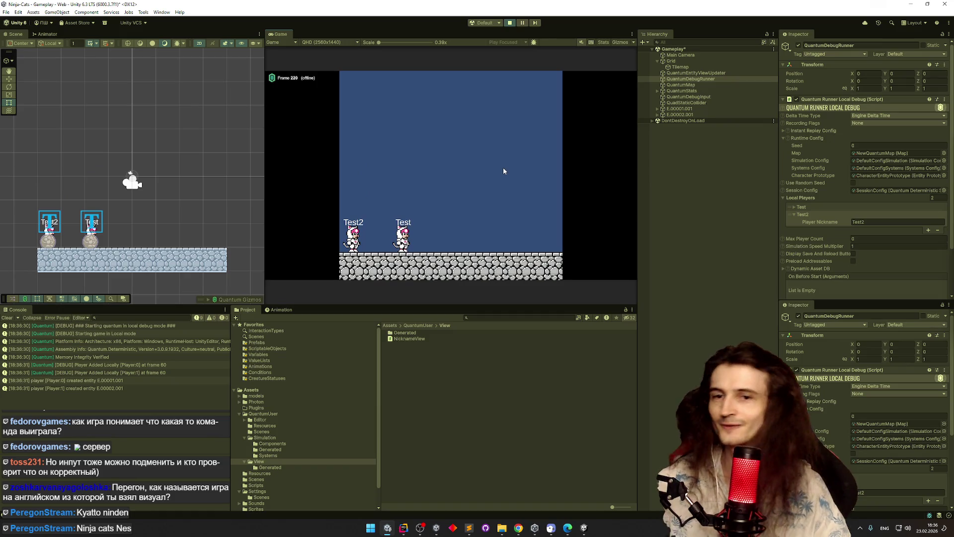
key(space)
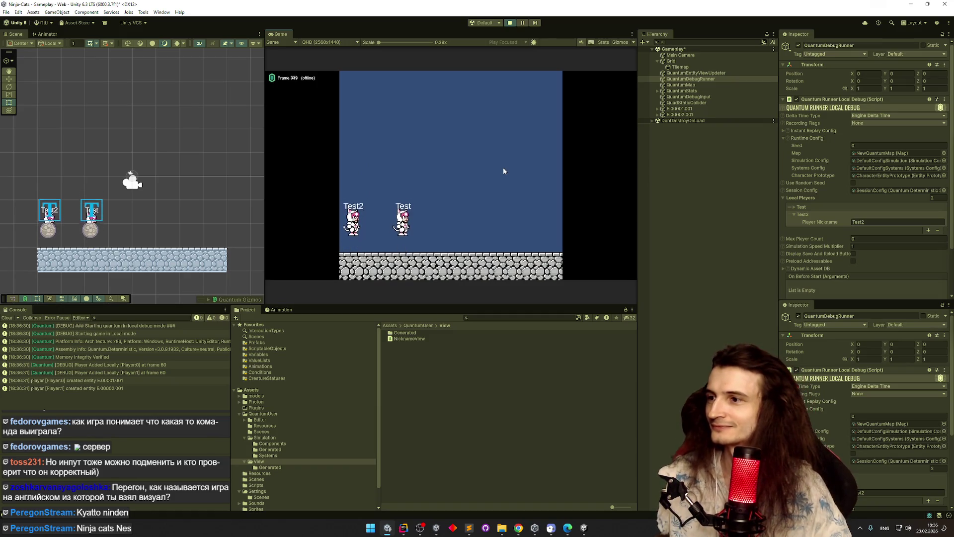
key(space)
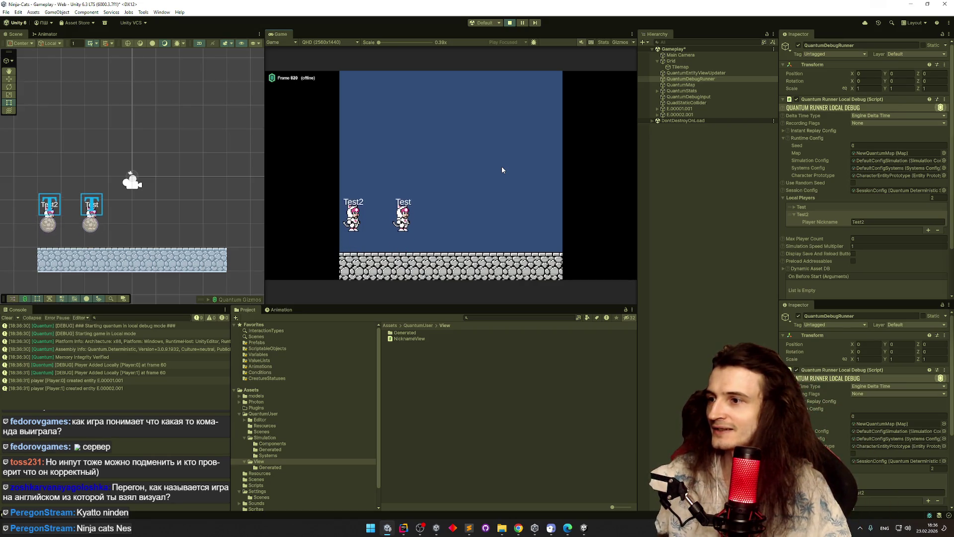
key(ctrl+p)
Step: Go to the GetColor declaration and change its player offset from 2 to 1
mouse_move(403, 526)
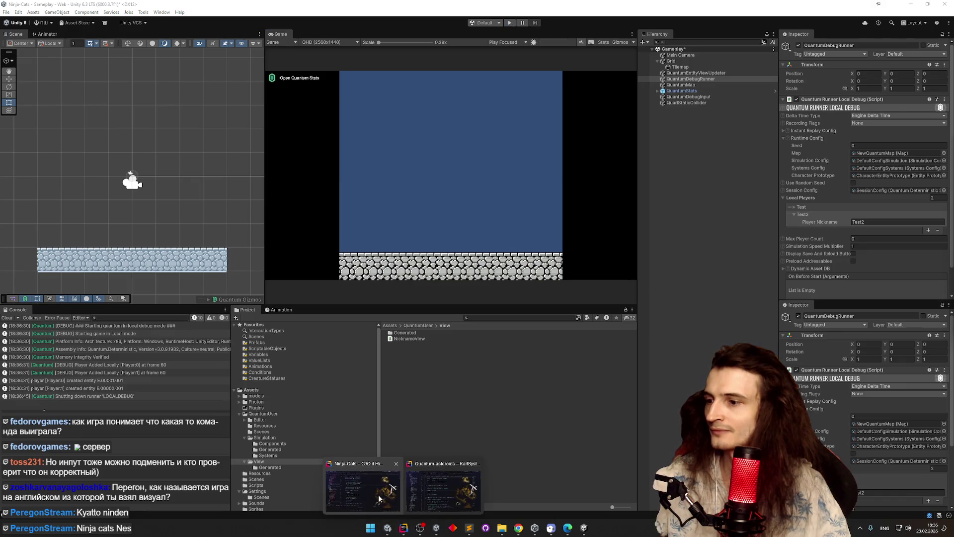
mouse_move(377, 496)
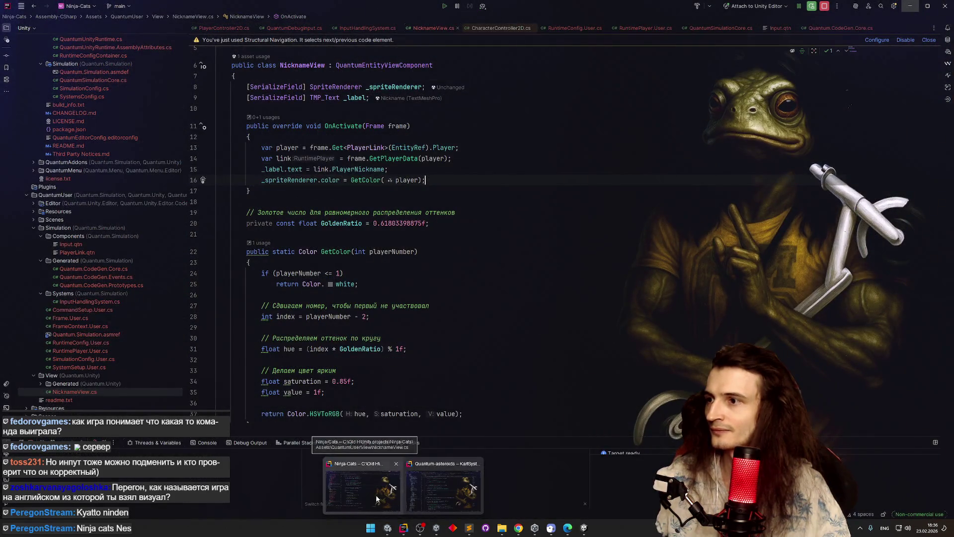
click(377, 497)
click(440, 168)
click(437, 180)
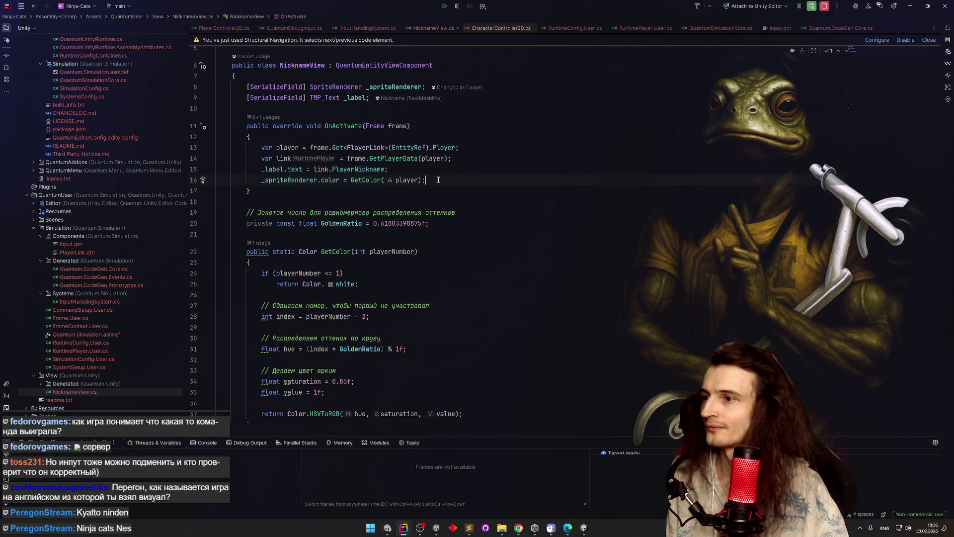
ctrl+click(375, 180)
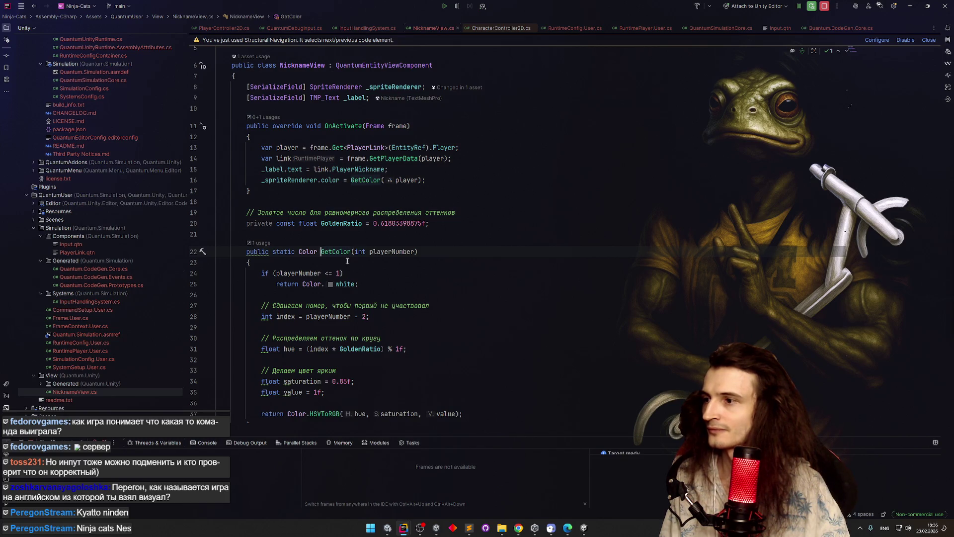
double_click(364, 316)
text(1)
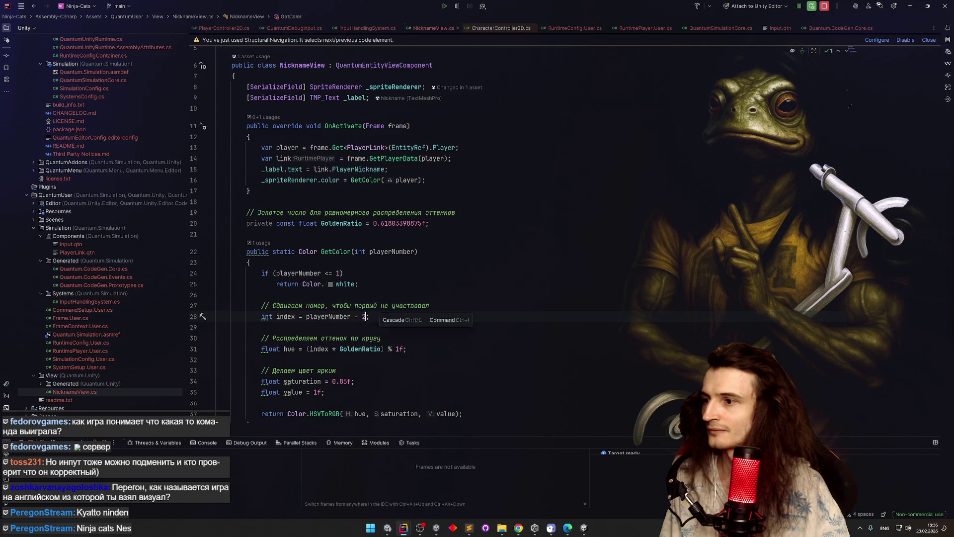
Step: Add Debug.Log($"player {playerNumber}") at the top of GetColor, then return to Unity
click(422, 282)
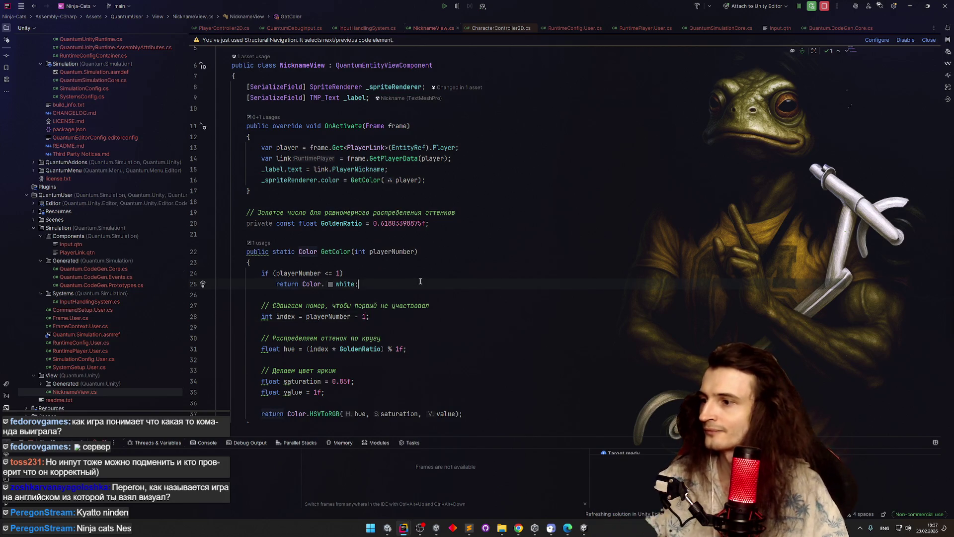
scroll(420, 281, down, 2)
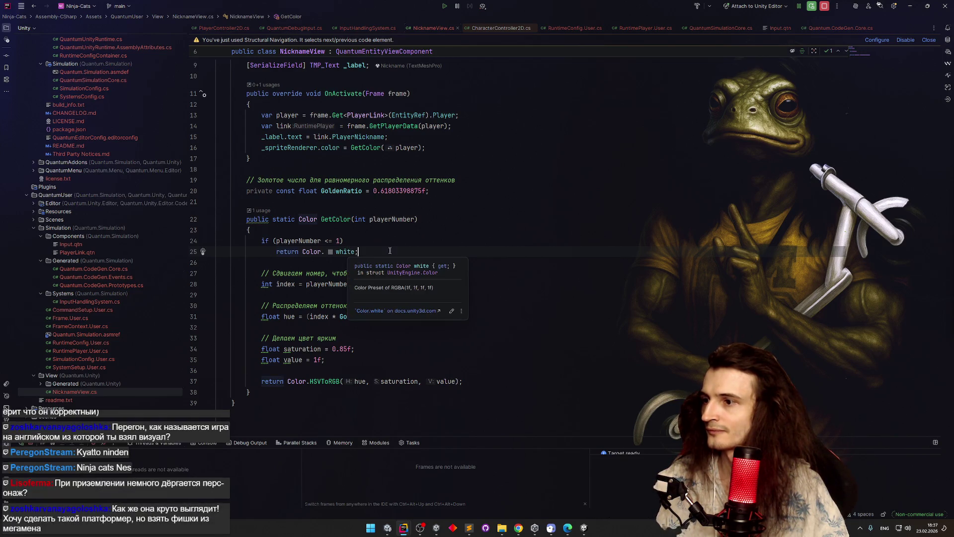
key(Up)
key(Up)
key(End)
key(Return)
text(De)
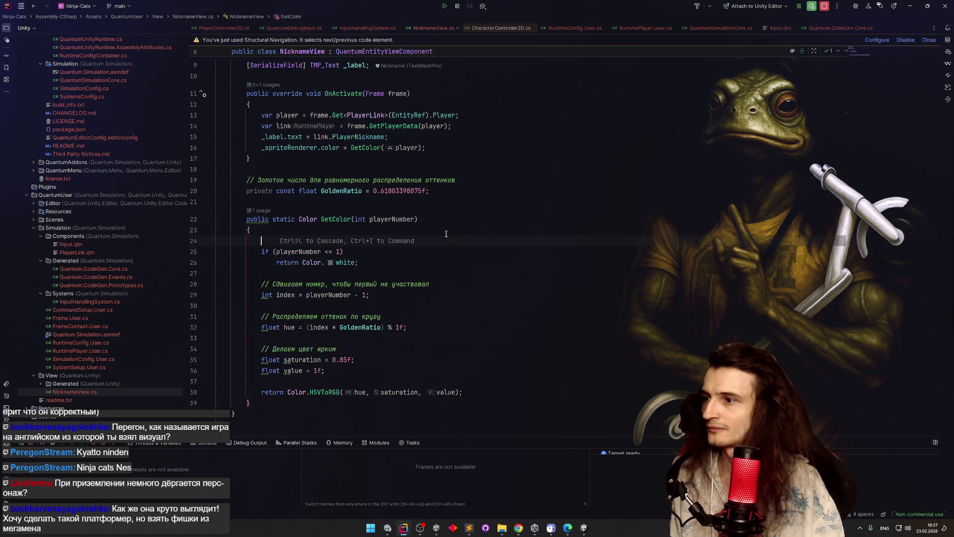
text(bug.lo)
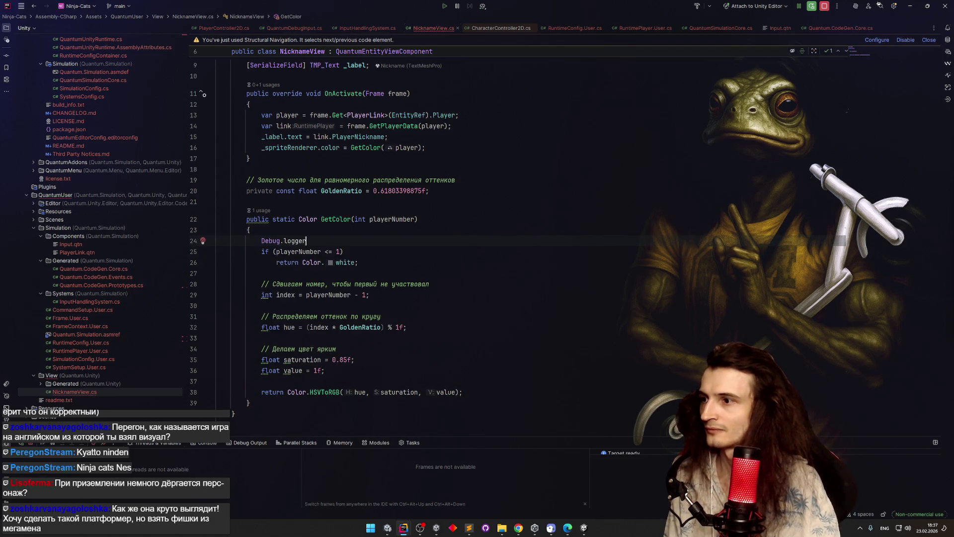
key(Return)
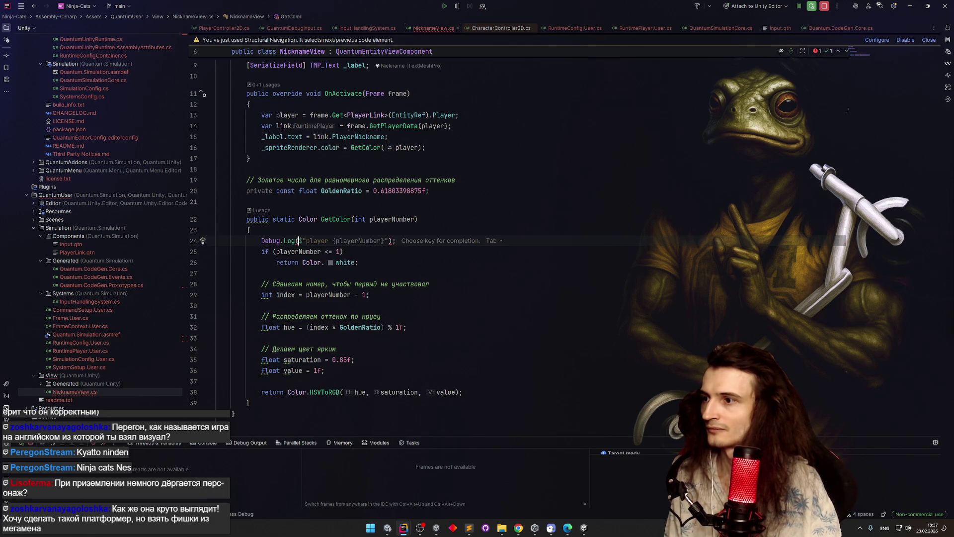
key(Tab)
click(457, 231)
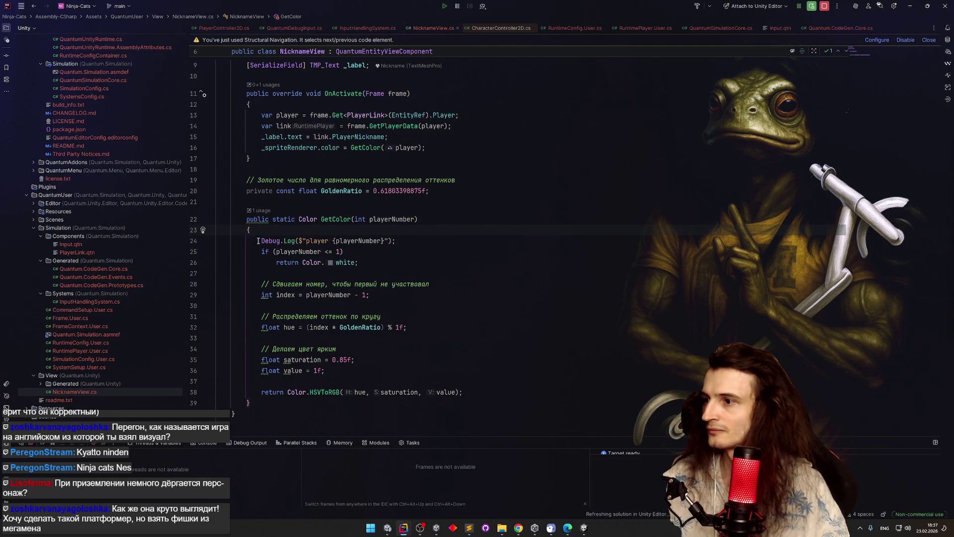
mouse_move(259, 241)
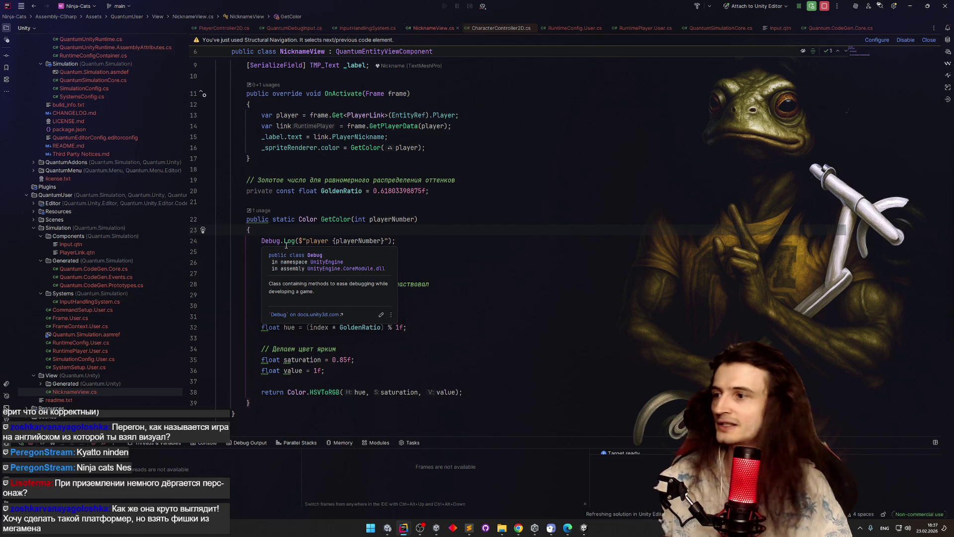
key(Down)
key(Down)
key(End)
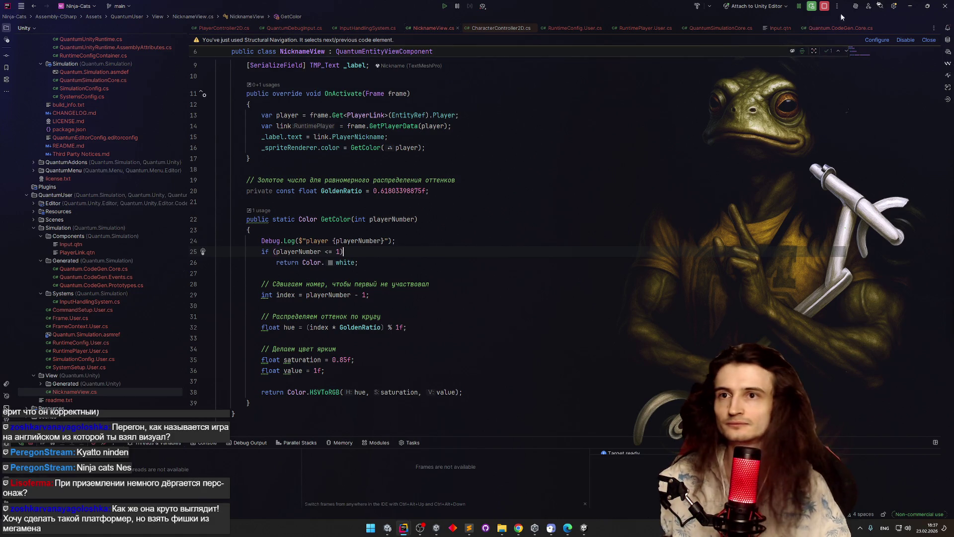
click(910, 6)
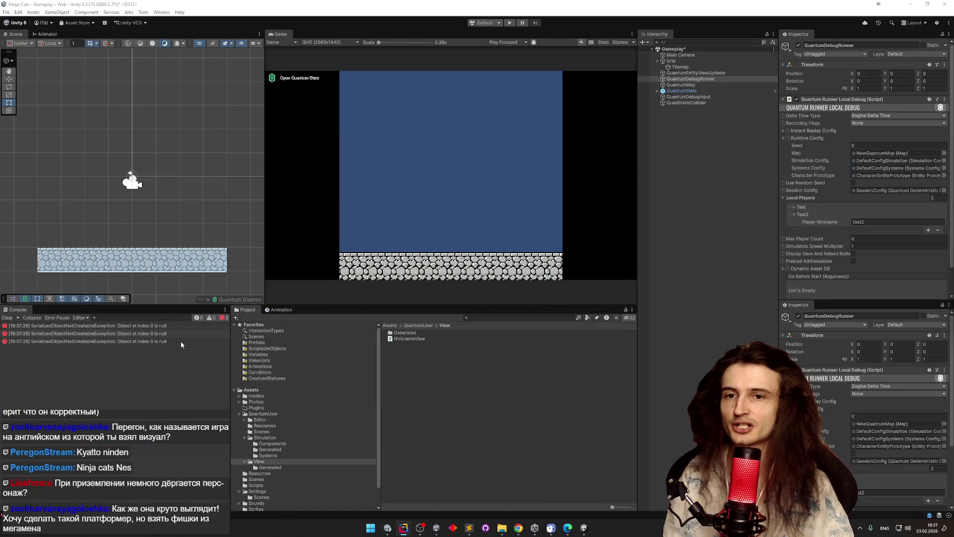
Step: Clear the console, save, and rerun the scene, logging 'player 0' and 'player 1'
click(7, 317)
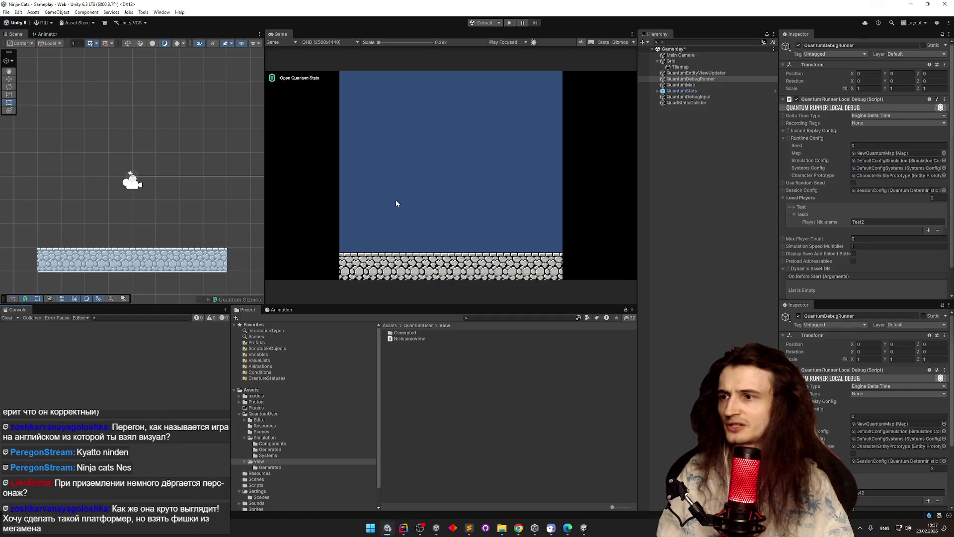
key(ctrl+s)
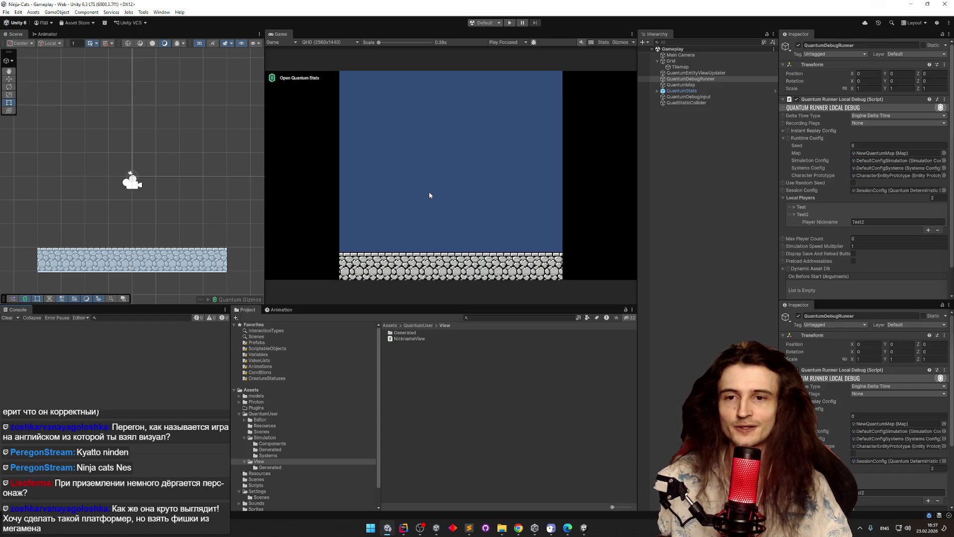
key(ctrl+s)
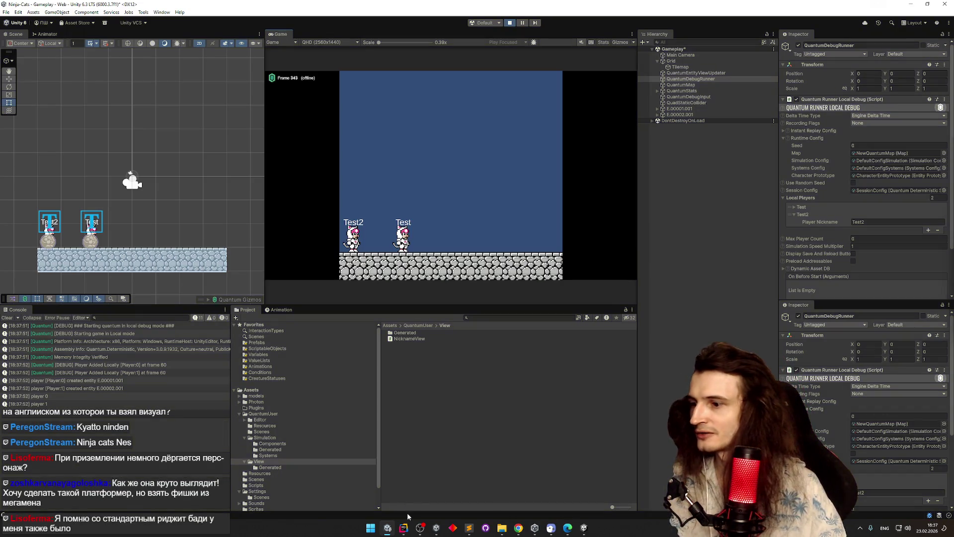
click(404, 527)
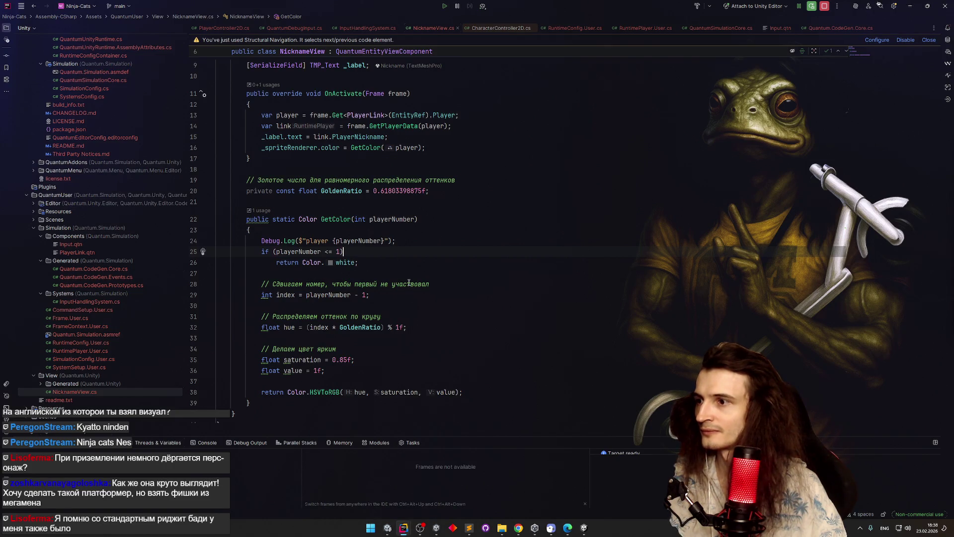
Step: Retype the GetColor argument as 'player.' and browse its completions before returning to Unity
click(418, 147)
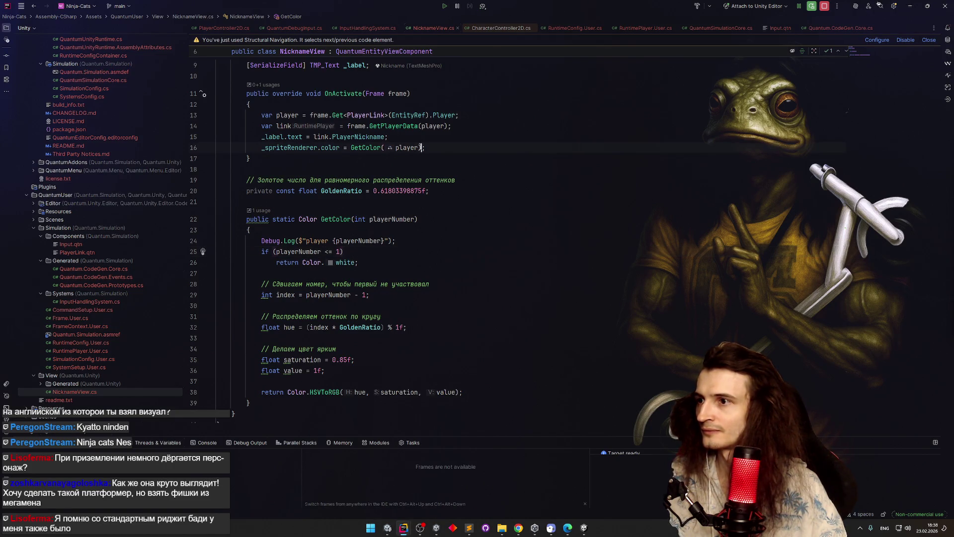
key(BackSpace)
key(BackSpace)
key(BackSpace)
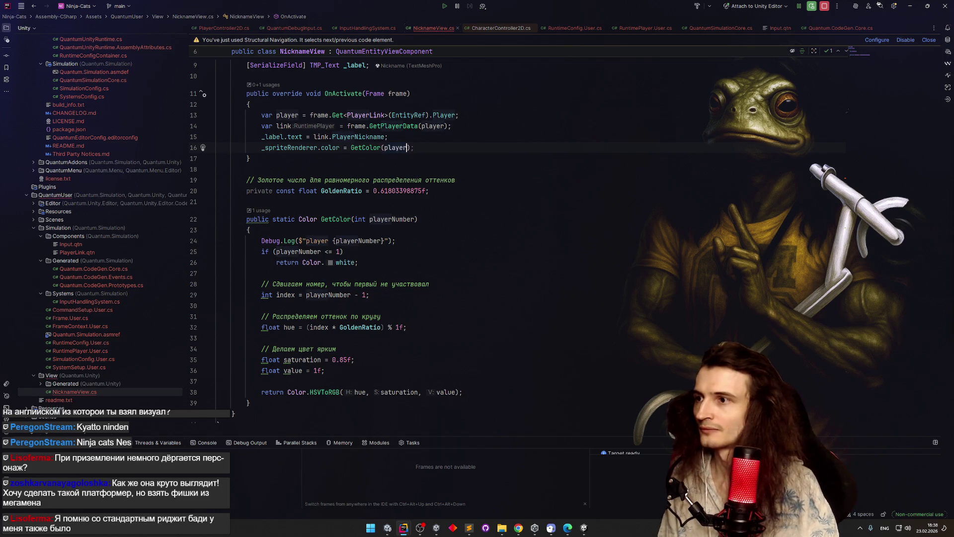
text(player.)
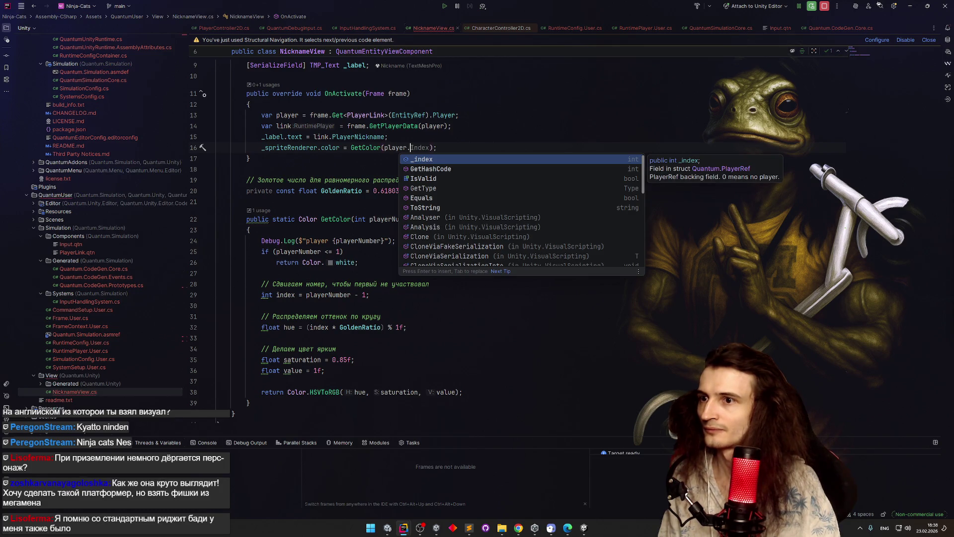
key(Down)
key(Down)
key(Down)
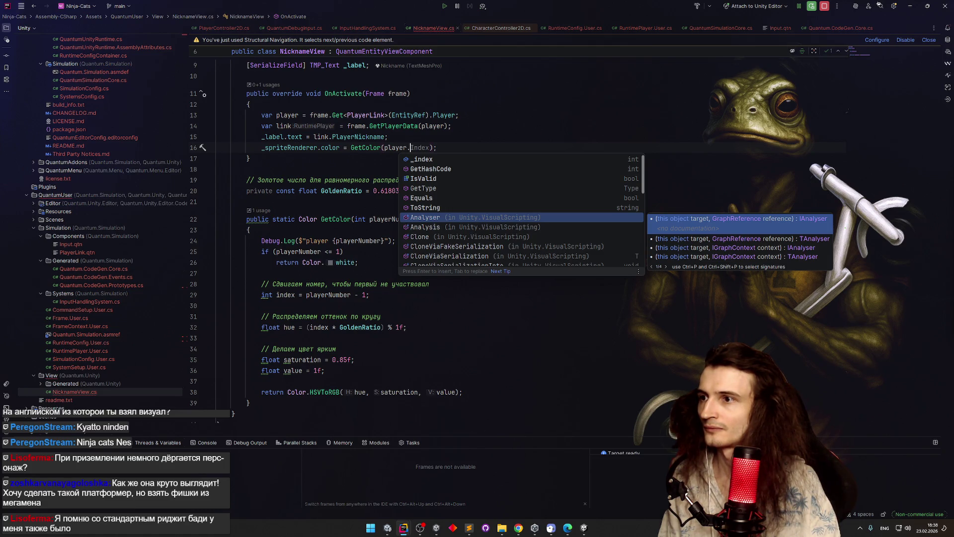
click(287, 126)
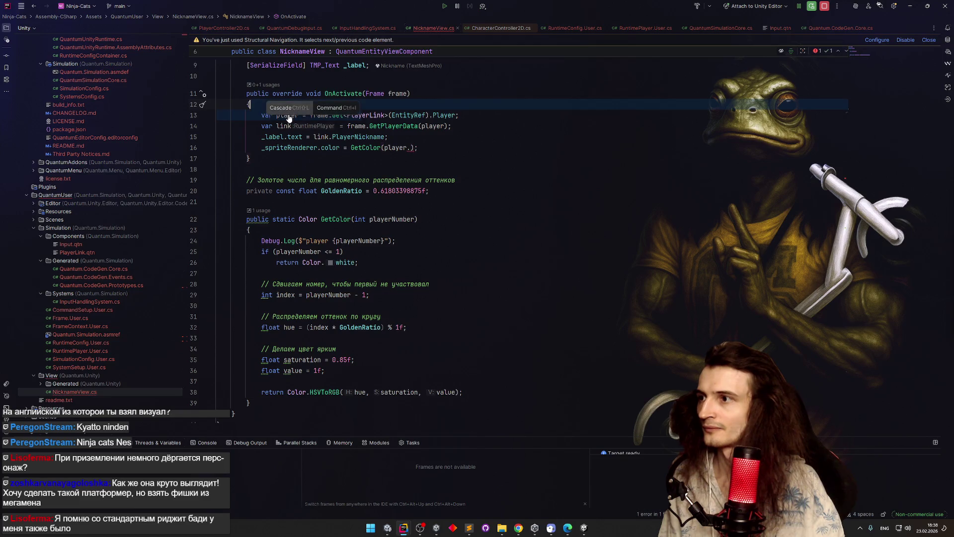
key(alt+Tab)
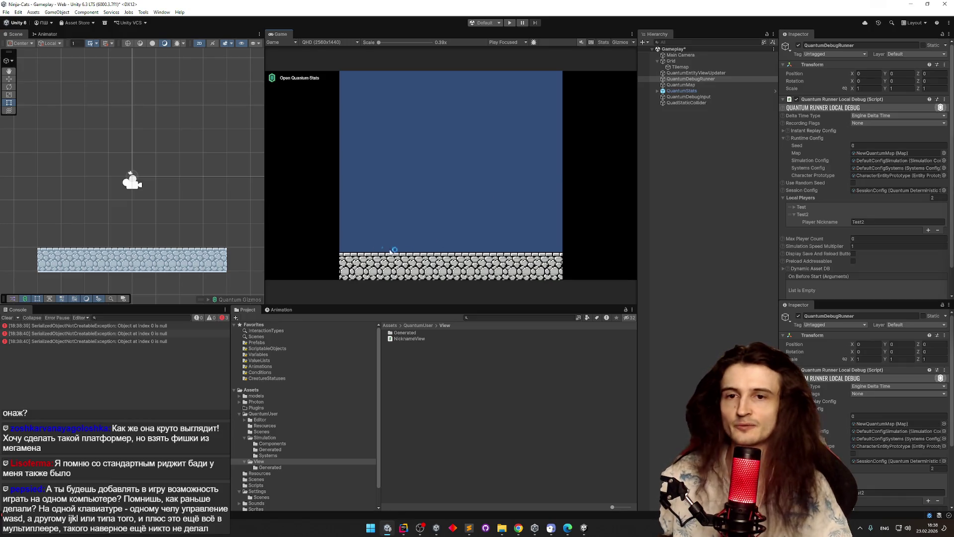
Step: Clear the console, save the Gameplay scene, and play-test Test and Test2
click(13, 316)
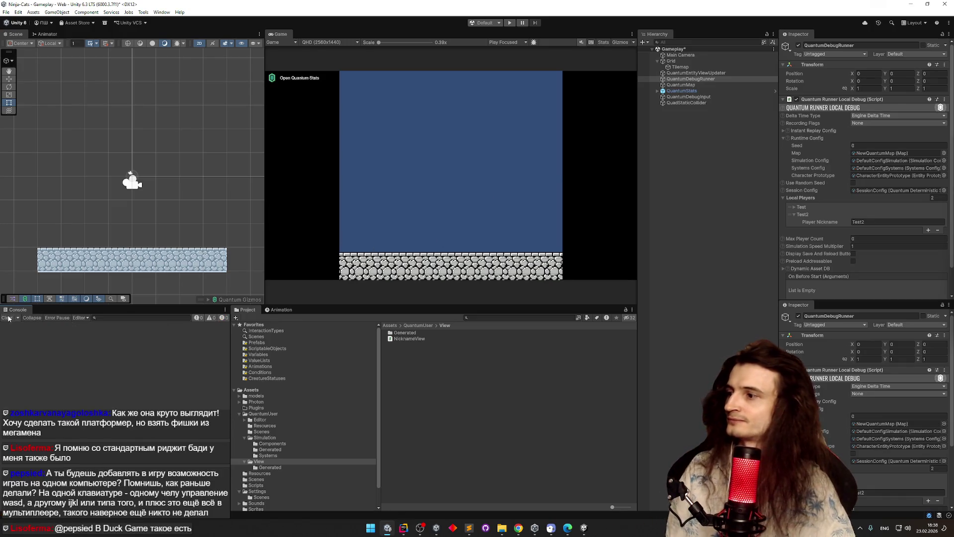
key(ctrl+s)
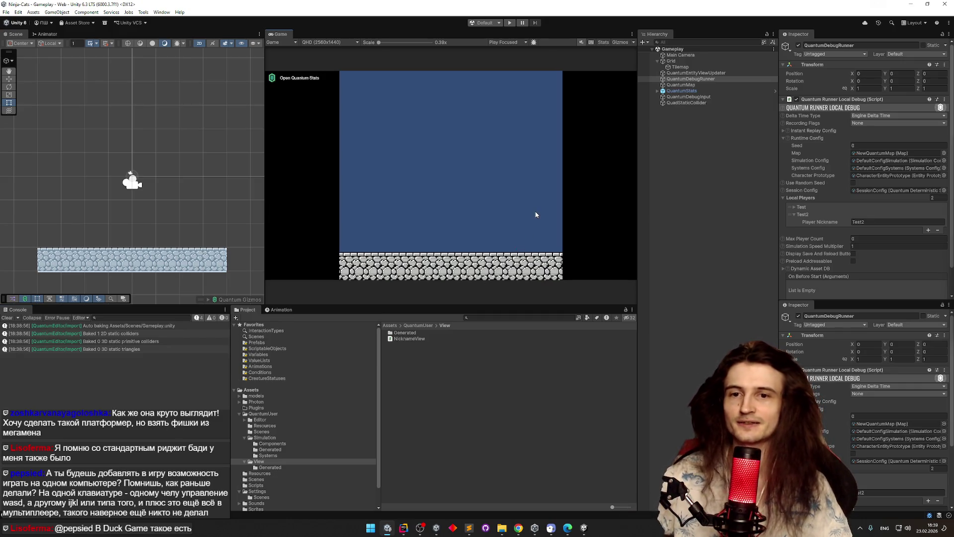
key(ctrl+s)
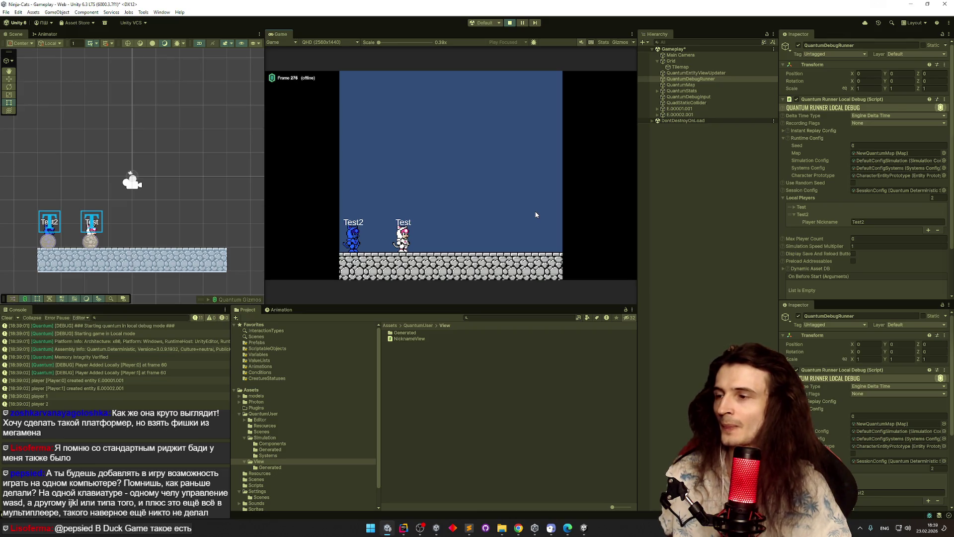
Step: Change GetColor's brightness to 'float value = 0.2f;' and minimize Rider so Unity recompiles
mouse_move(403, 526)
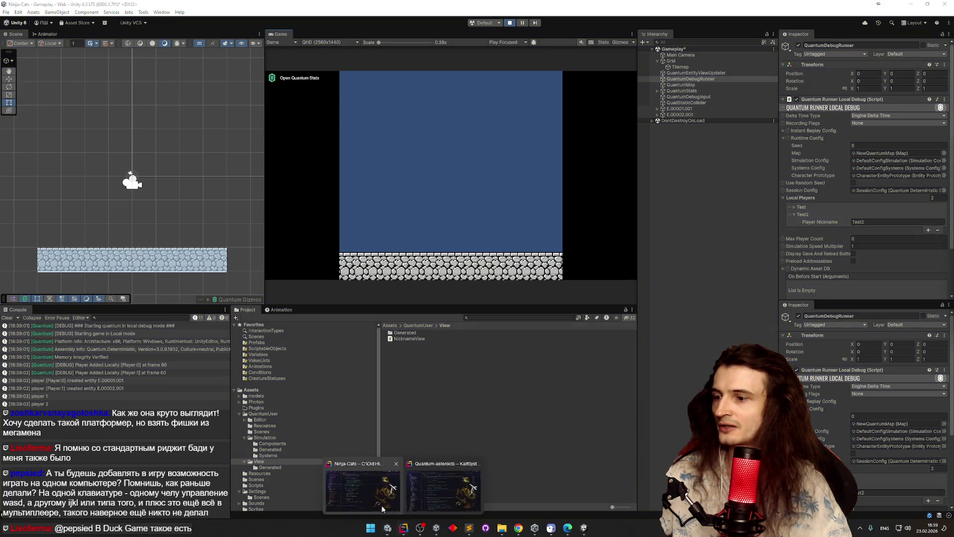
click(379, 503)
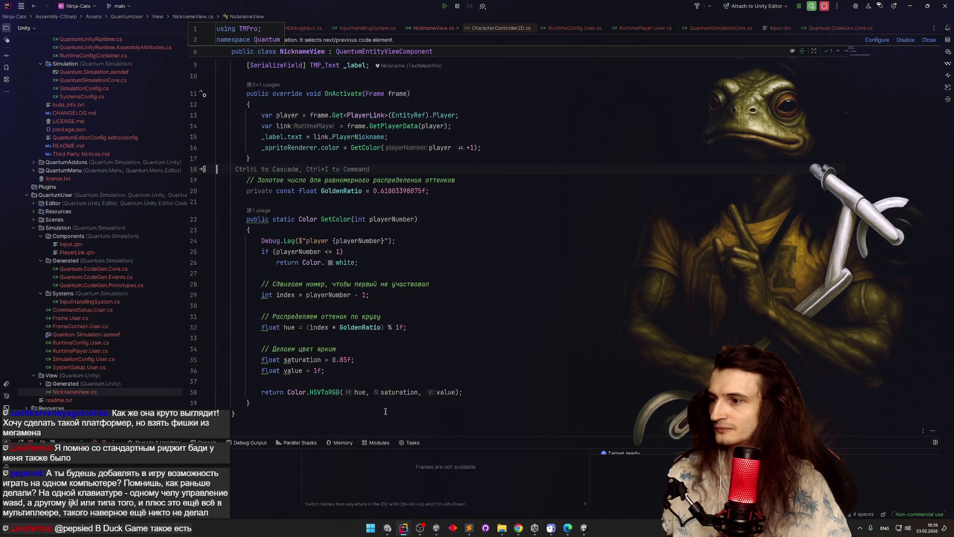
click(337, 373)
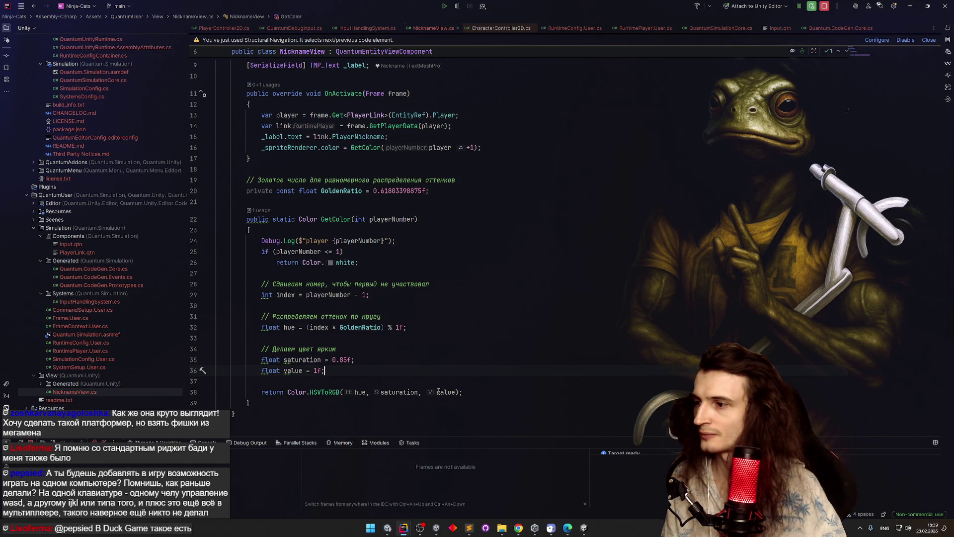
click(313, 372)
text(0.)
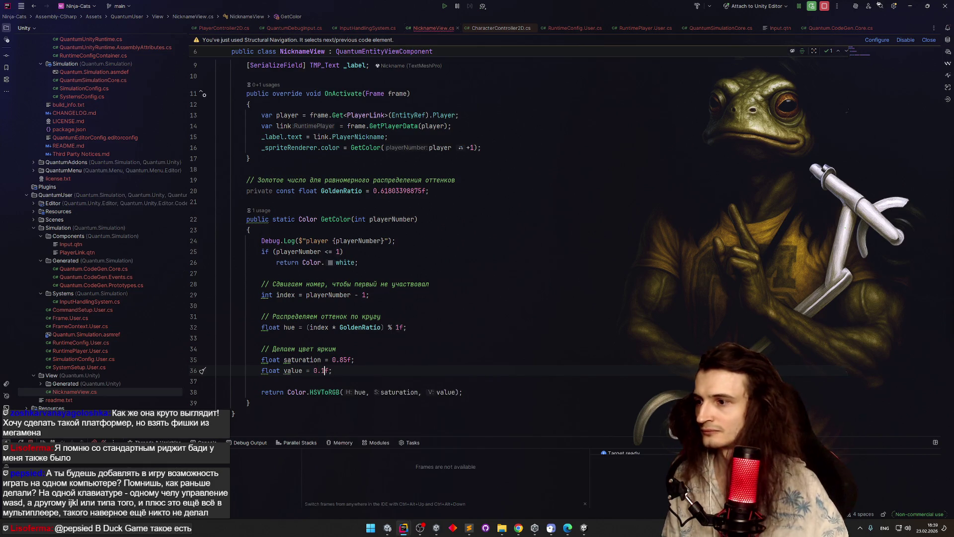
key(Up)
key(Up)
key(Up)
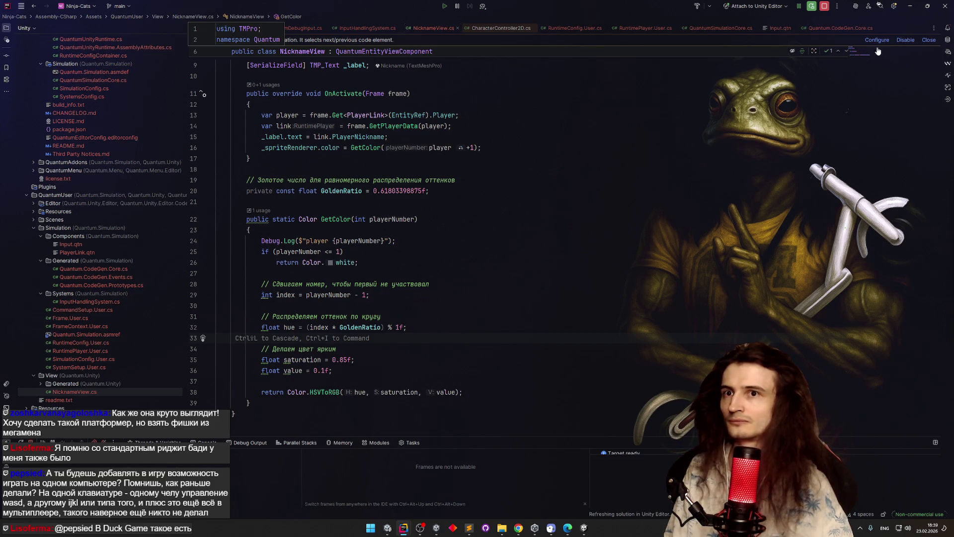
click(324, 371)
key(BackSpace)
text(2)
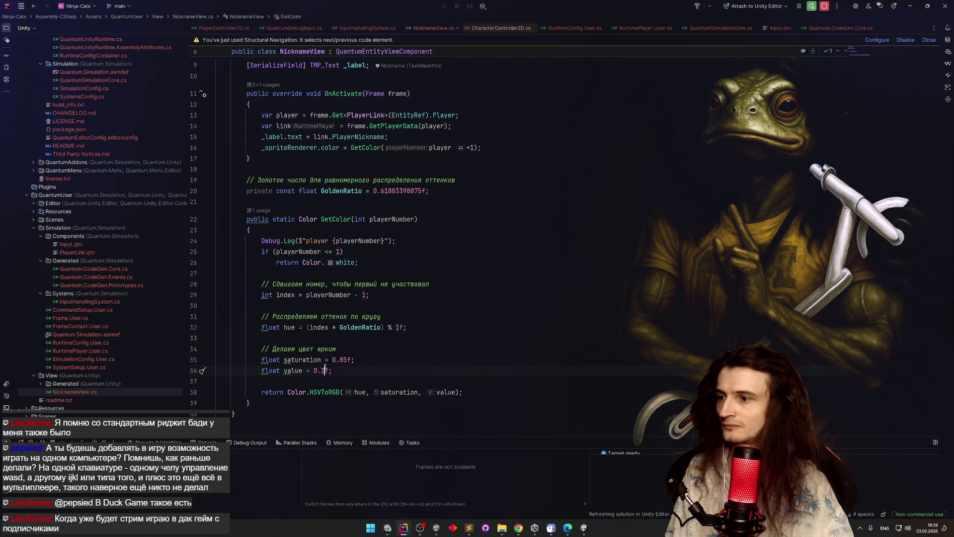
click(383, 316)
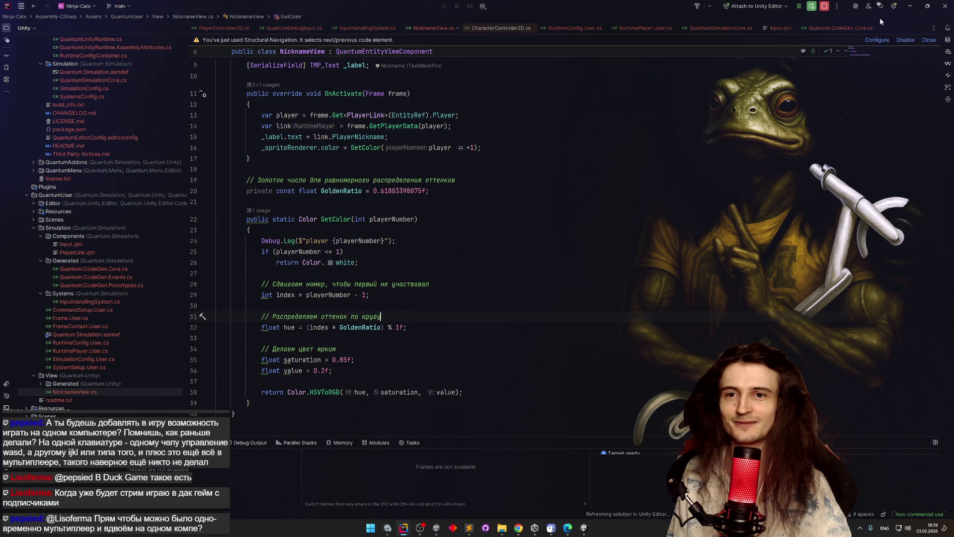
click(910, 6)
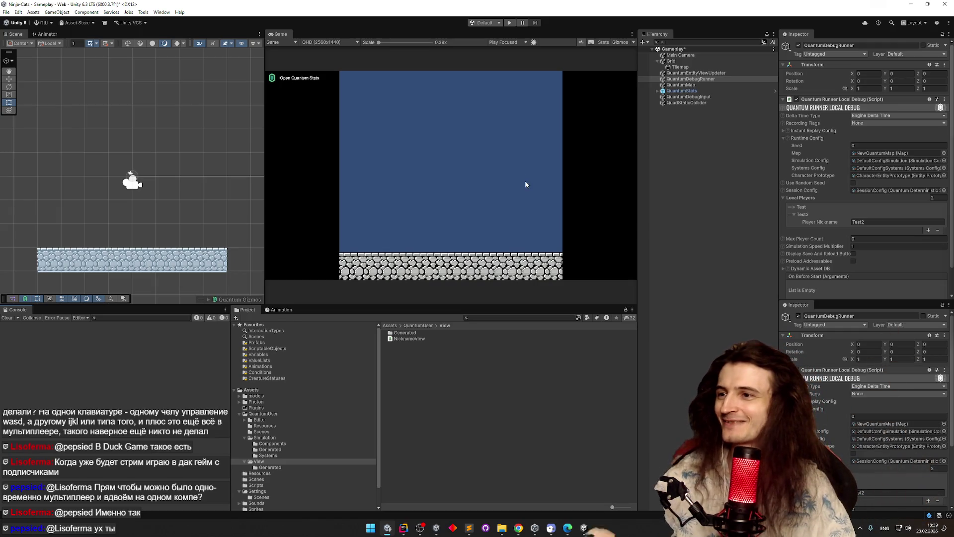
Step: Run a quick Play test showing Test2's near-black cat beside white Test, then return to Rider
key(ctrl+p)
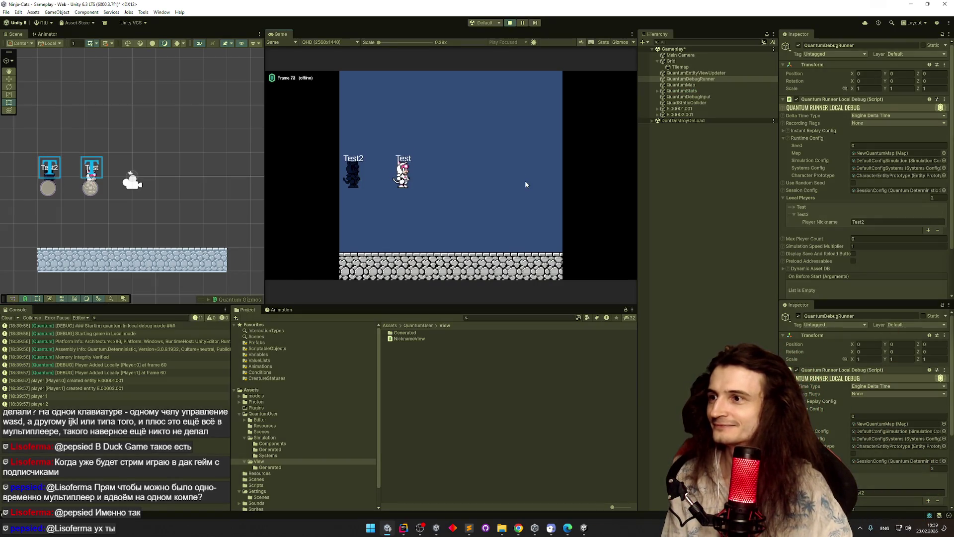
key(ctrl+p)
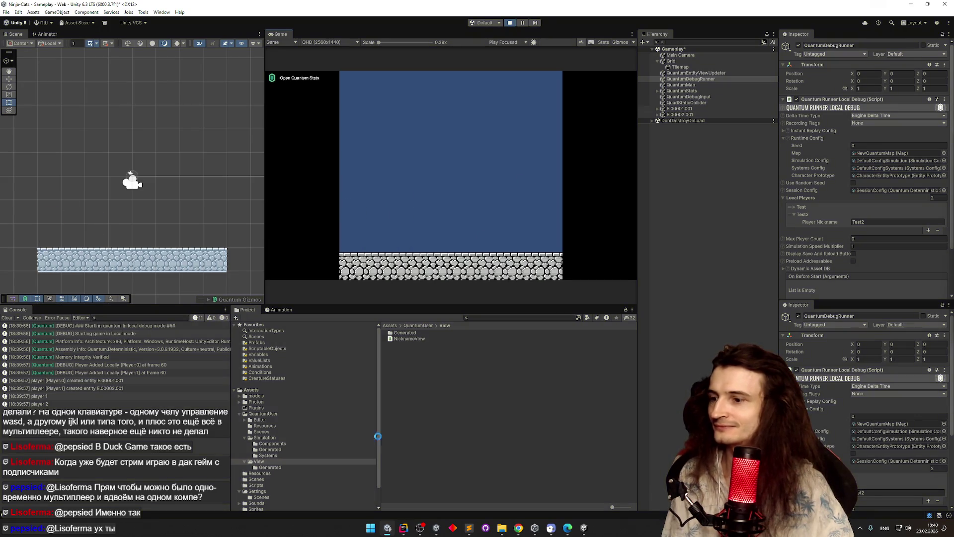
click(404, 527)
Step: In GetColor, change value from 0.2f to 0.1f and saturation from 0.85f to 0.15f, then return to Unity
key(BackSpace)
text(1f;)
click(354, 359)
click(342, 359)
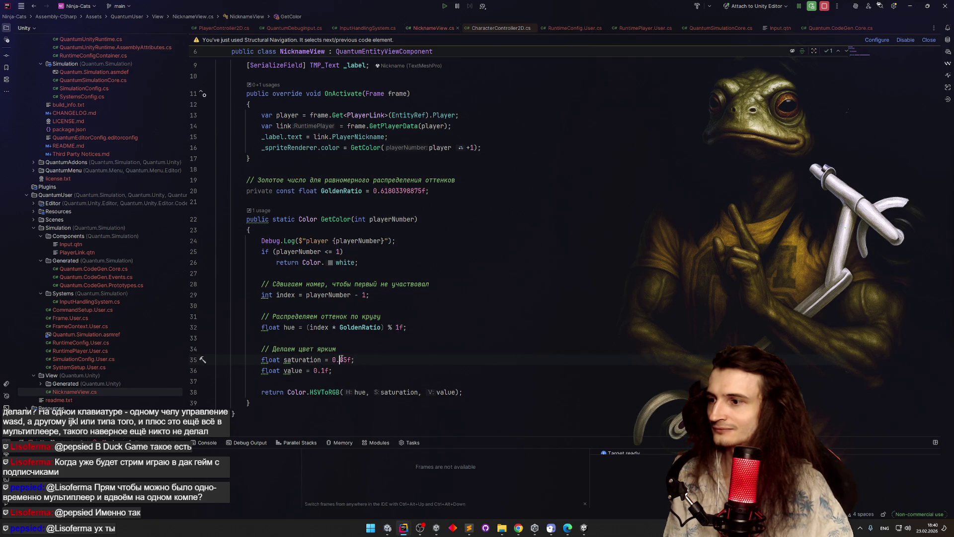
key(BackSpace)
text(1)
click(430, 330)
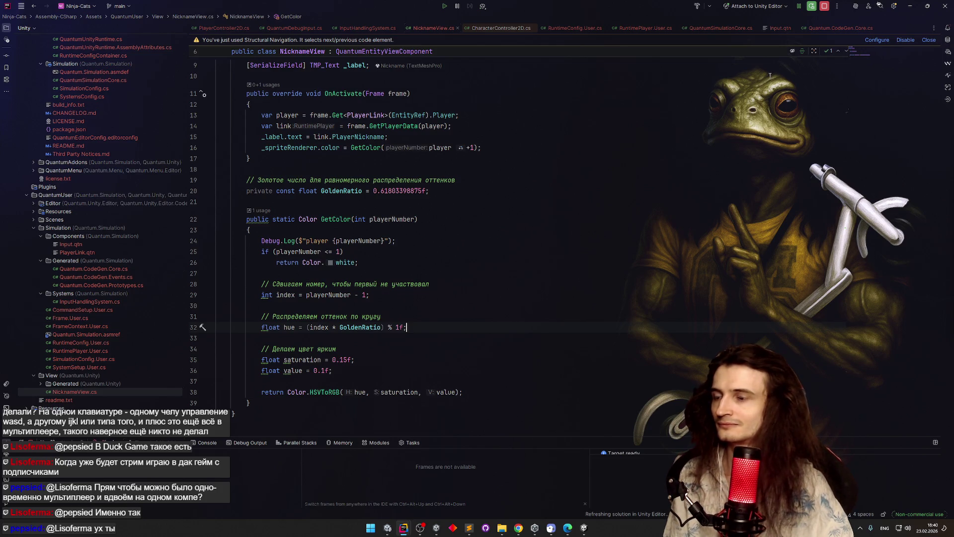
click(878, 4)
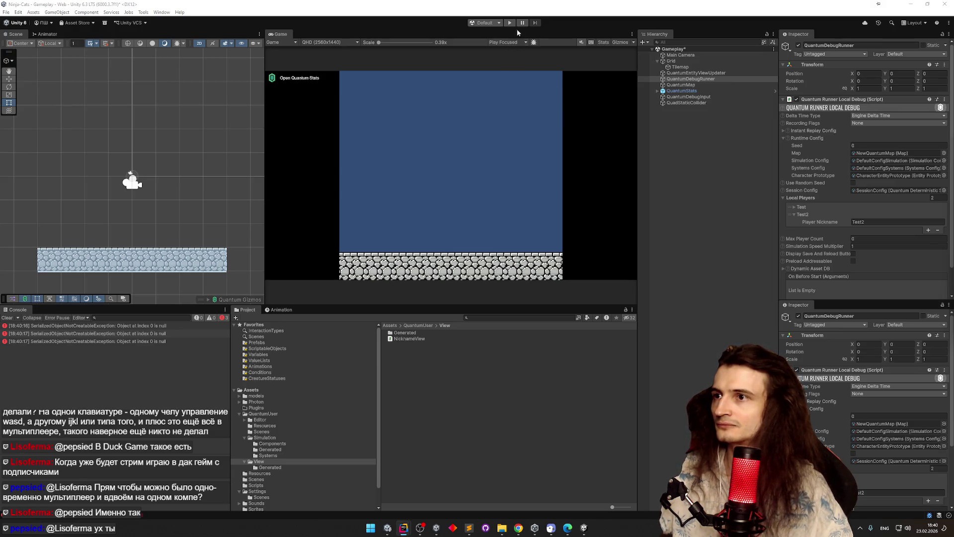
Step: Play-test the Gameplay scene in Unity to view the muted player colours, then switch to Rider
click(506, 57)
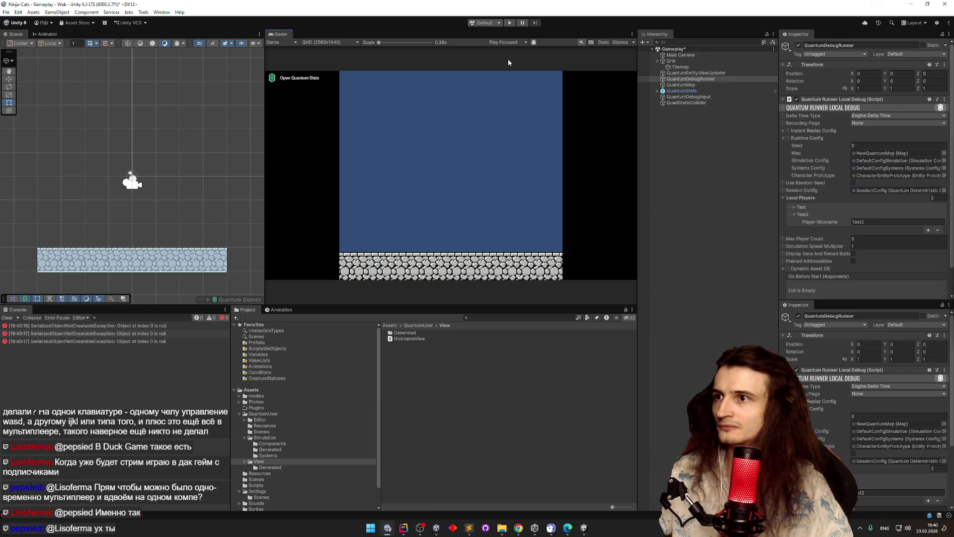
key(ctrl+p)
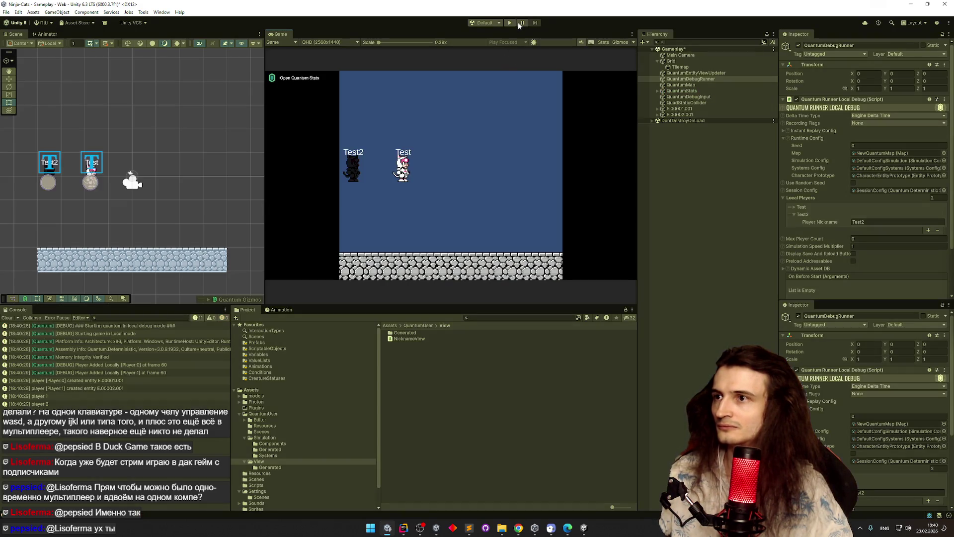
mouse_move(404, 527)
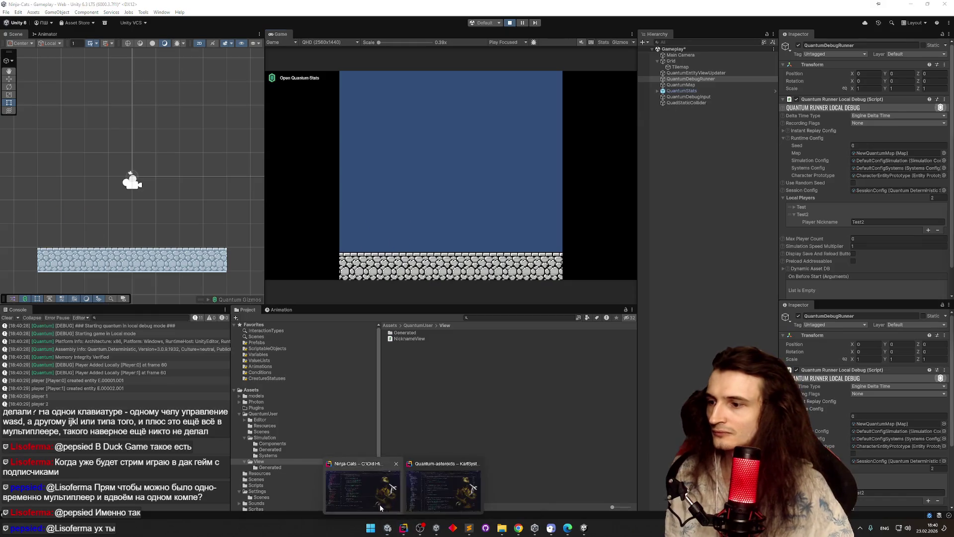
click(383, 506)
Step: Restore GetColor's saturation value to 0.85f
key(Down)
key(Down)
key(Down)
key(Delete)
text(8)
key(Down)
click(397, 327)
Step: Change the hue line to wrap with % 0.1f and minimize Rider
text(0.)
key(Up)
key(Up)
key(Up)
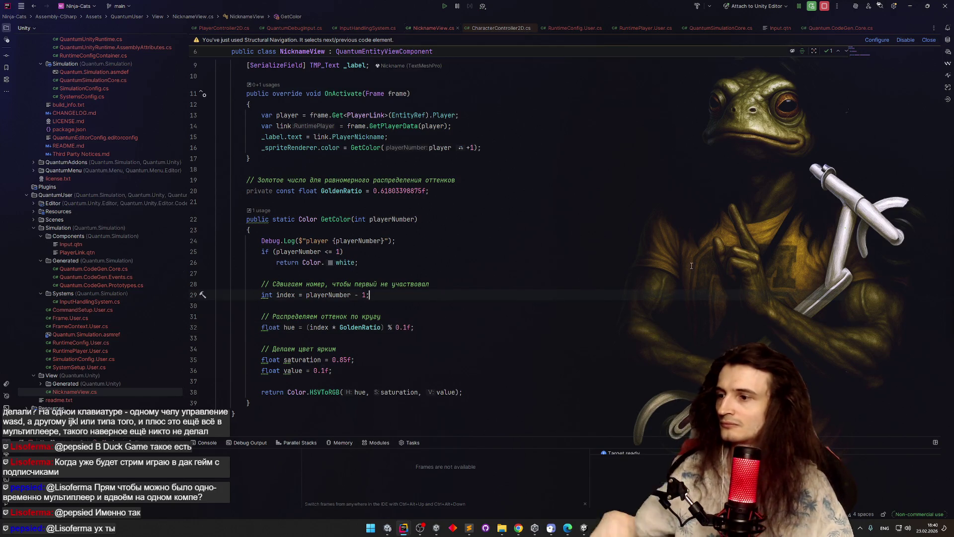
click(910, 6)
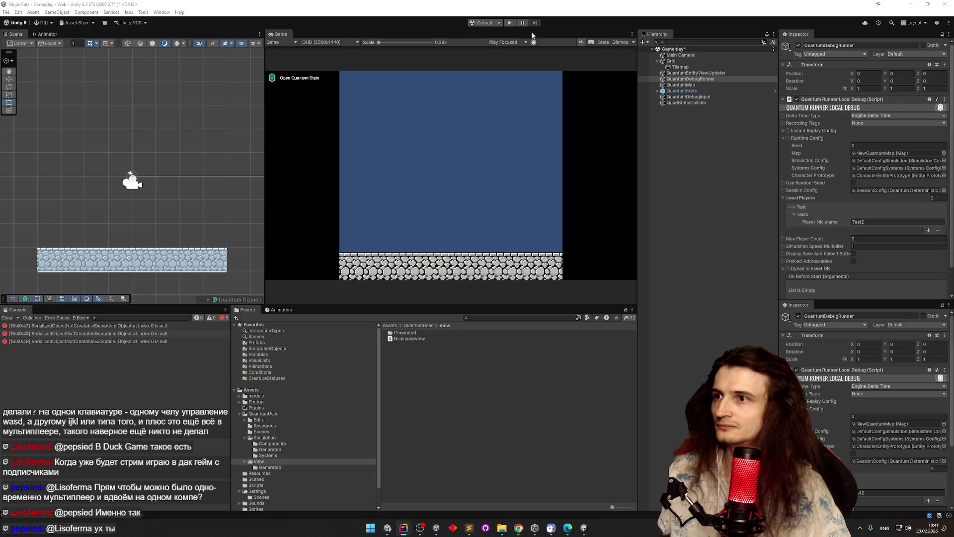
Step: Play-test in Unity to see the hue-change colours for both players, then return to Rider
key(ctrl+p)
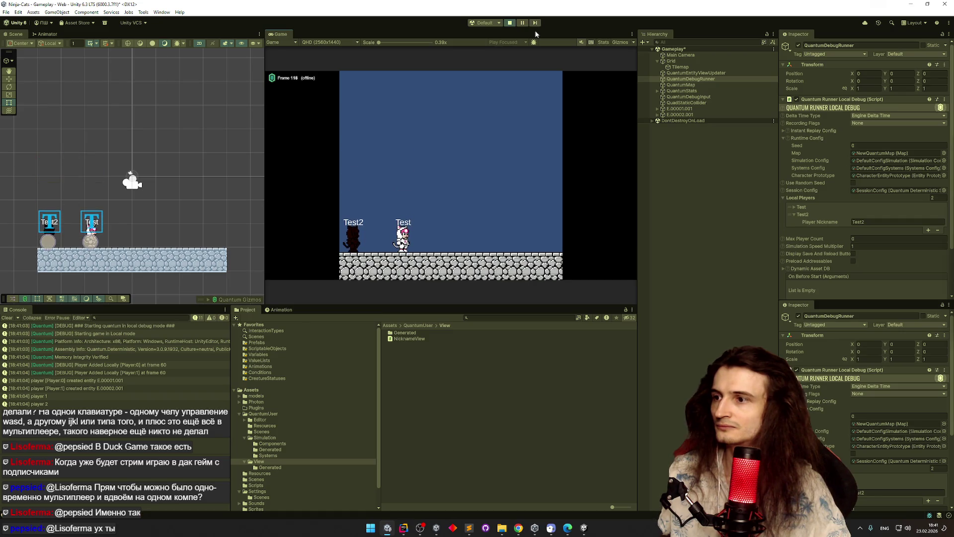
key(ctrl+p)
click(404, 527)
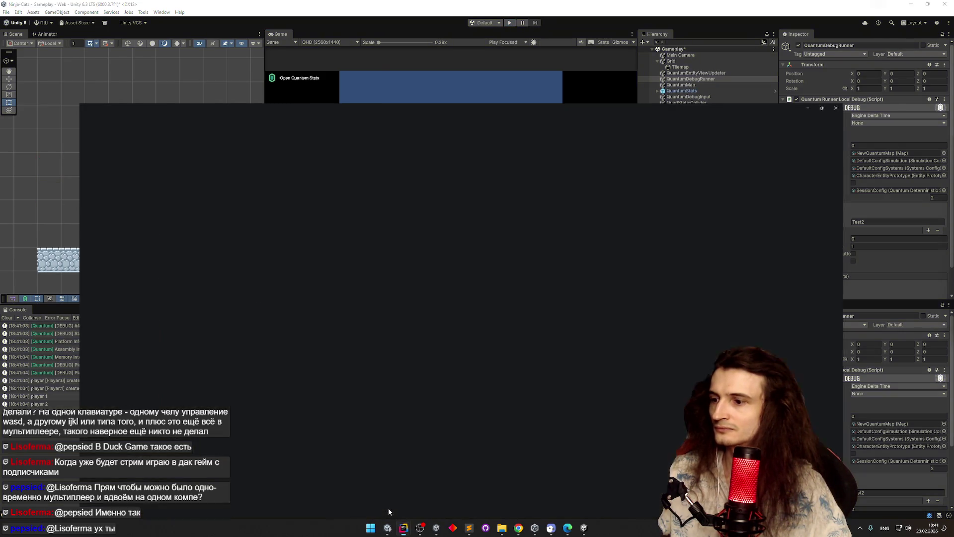
Step: Remove '0.' from the hue wrap and value lines so both use 1f, save, and return to Unity
click(395, 327)
key(BackSpace)
key(BackSpace)
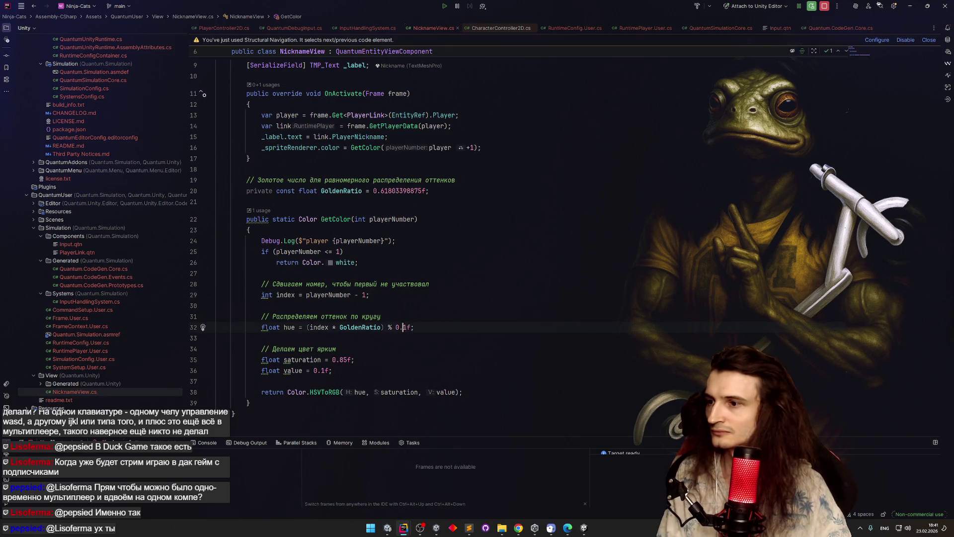
click(320, 370)
key(BackSpace)
key(BackSpace)
click(378, 360)
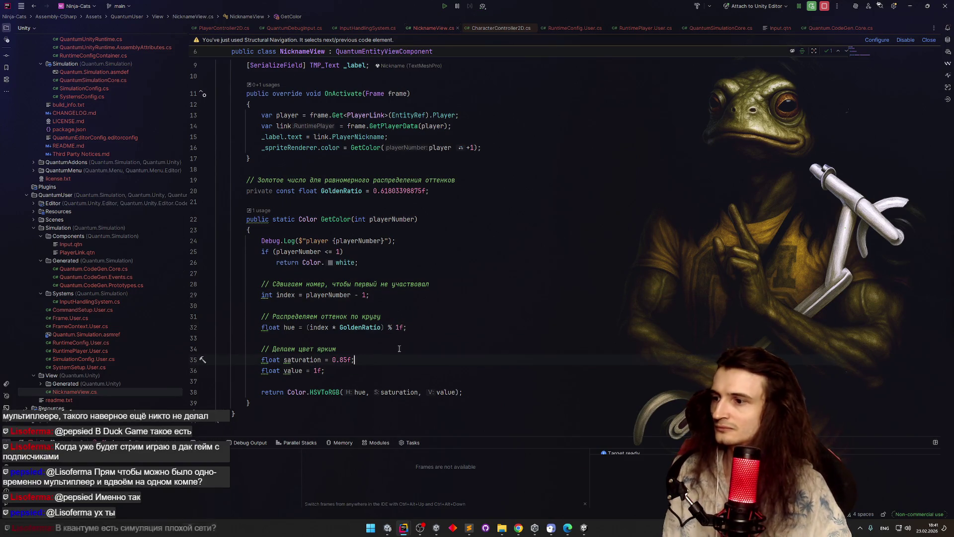
key(ctrl+s)
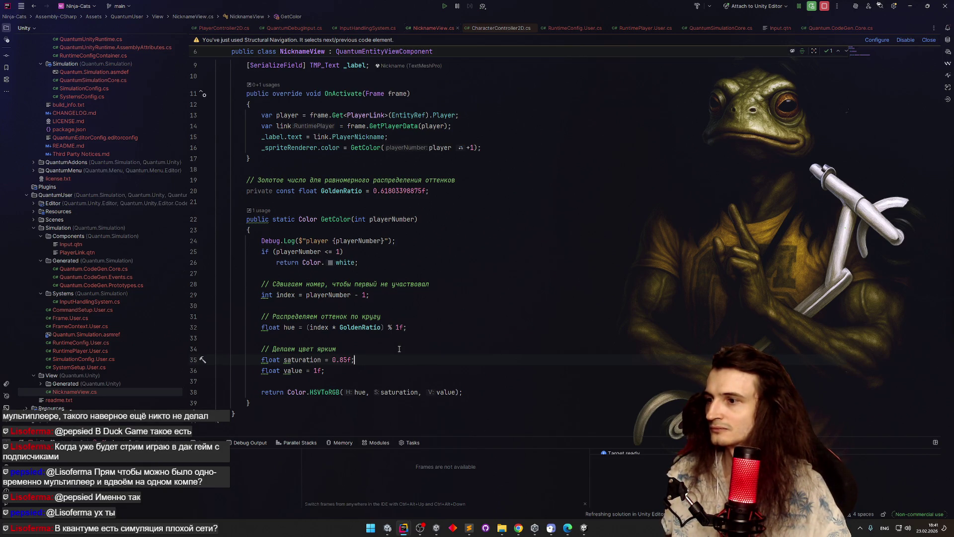
click(910, 7)
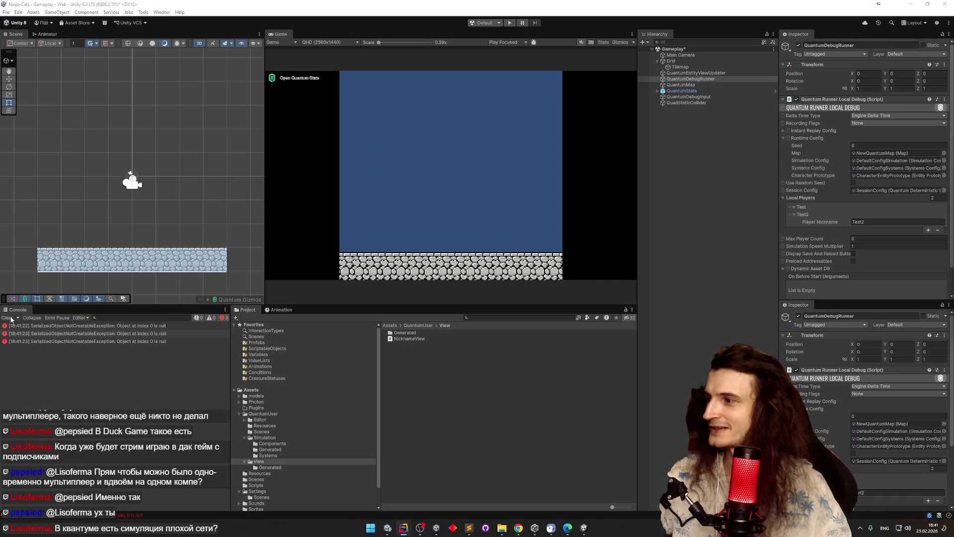
Step: Back in Unity, save the Gameplay scene
mouse_move(403, 528)
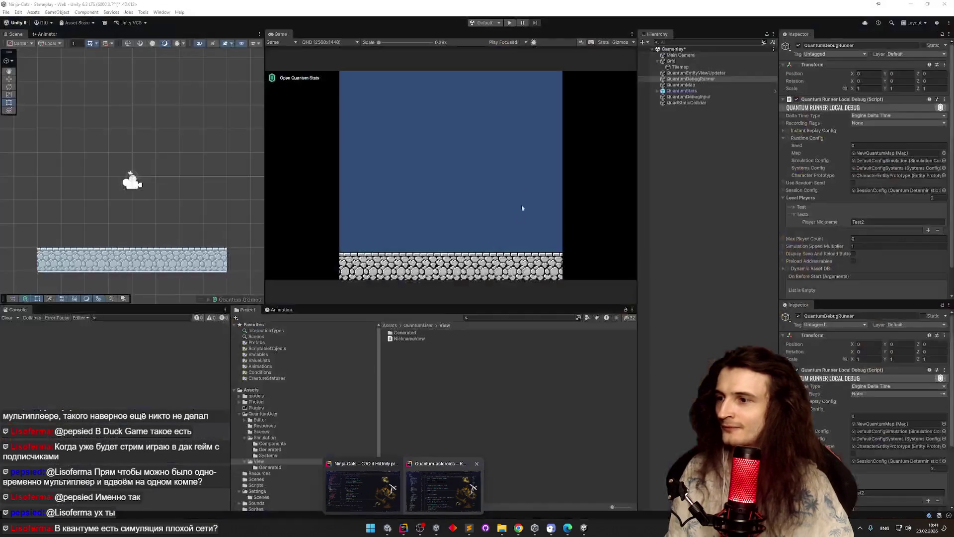
click(522, 207)
key(ctrl+s)
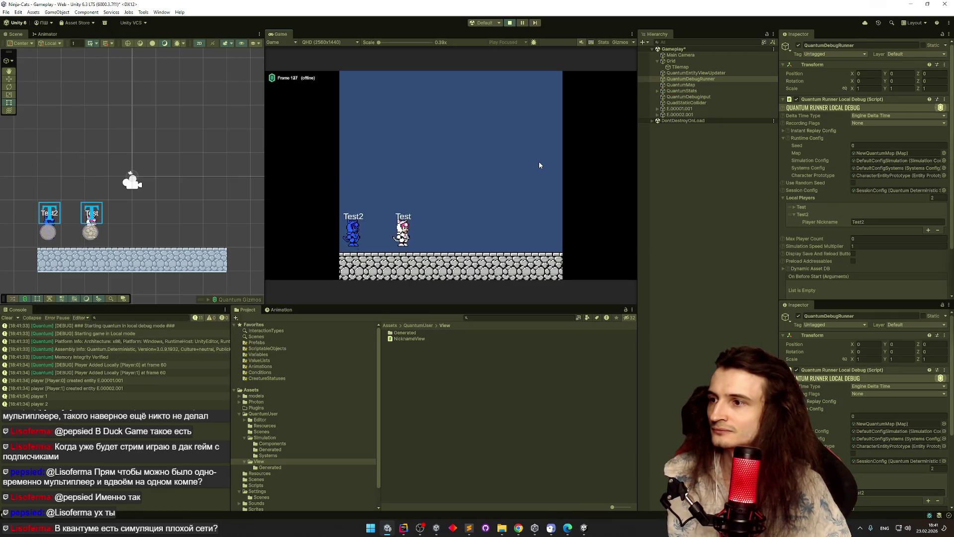
Step: Tint E.00002.001's Visual sprite via the HSV colour picker, lowering saturation to about 37
click(659, 115)
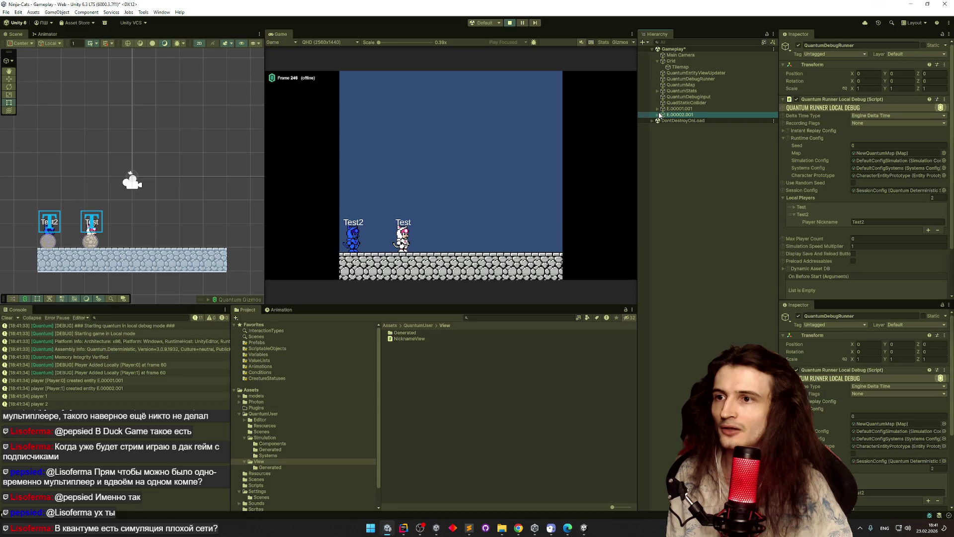
click(658, 115)
click(679, 120)
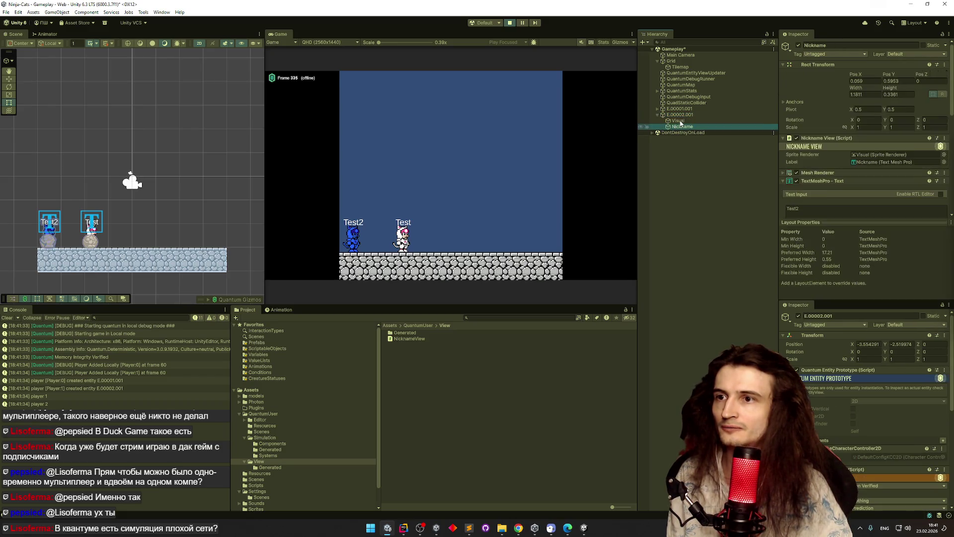
click(854, 126)
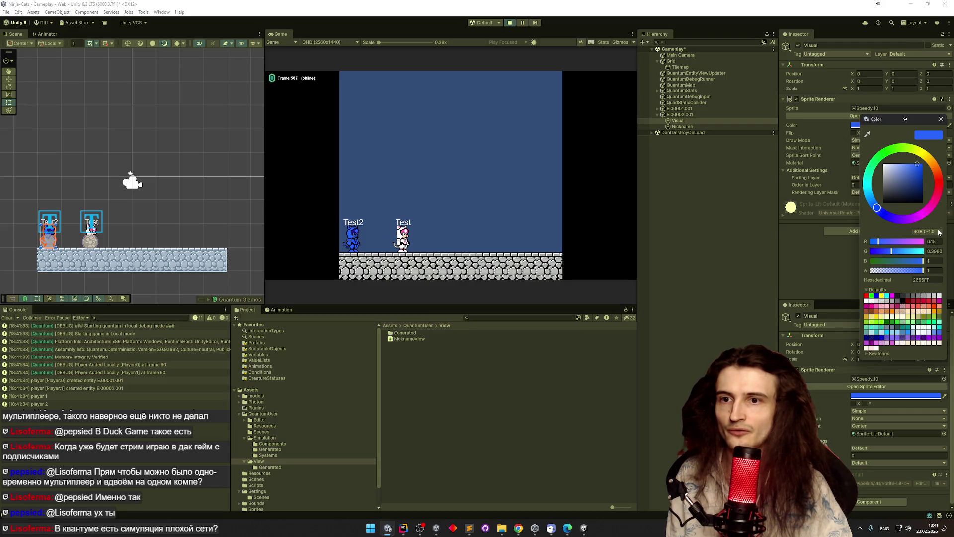
click(934, 232)
click(916, 256)
click(912, 164)
mouse_move(912, 162)
mouse_down()
mouse_move(886, 159)
mouse_move(903, 152)
mouse_up()
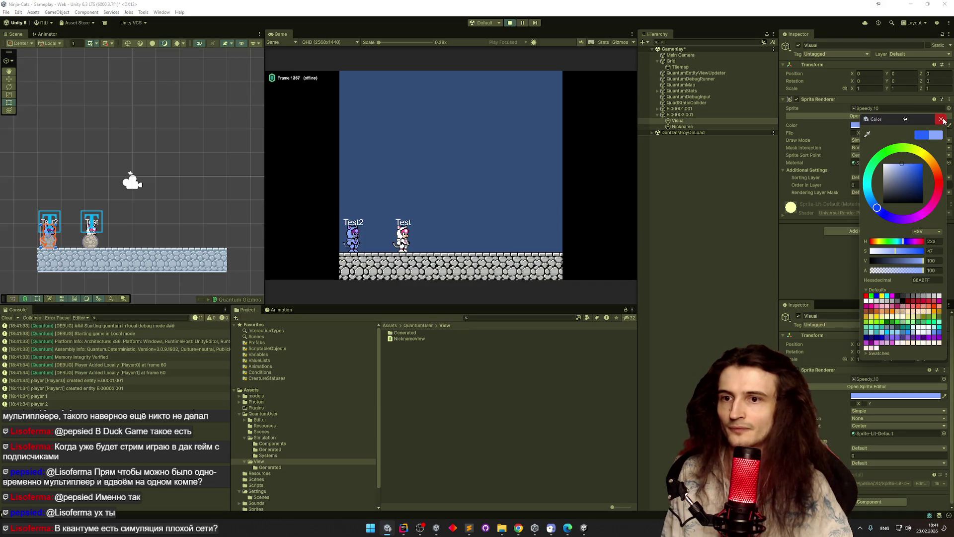
click(942, 119)
Step: Stop Play mode and return to the saturation value in Rider's GetColor
key(ctrl+p)
mouse_move(403, 527)
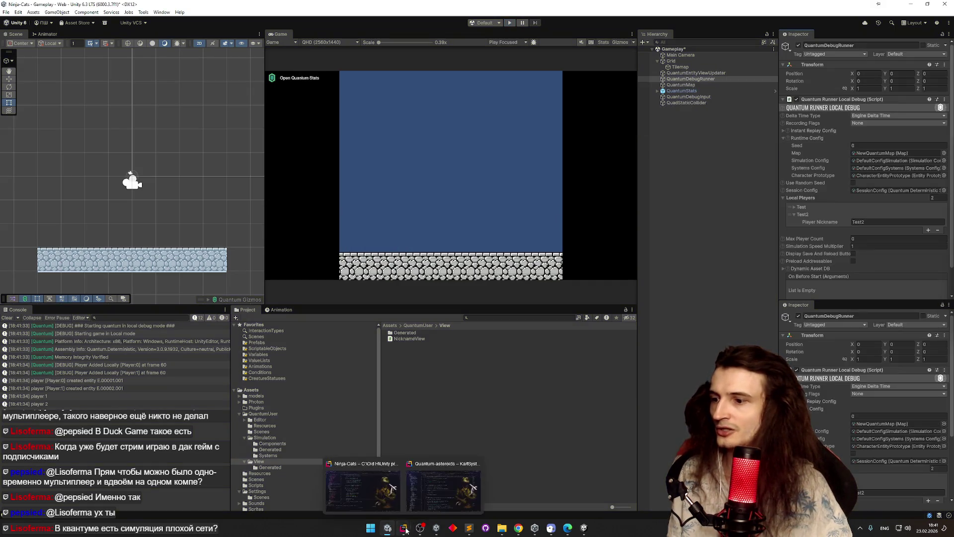
click(383, 501)
click(344, 360)
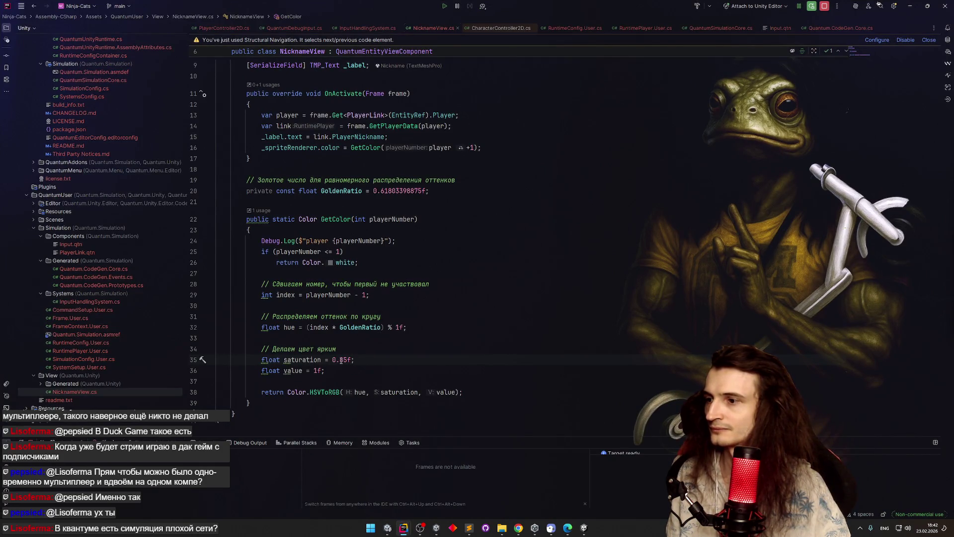
Step: Change NicknameView.cs line 35 saturation from 0.85f to 0.35f, then Alt+Tab back to Unity
key(shift+Right)
text(3)
key(Up)
key(Up)
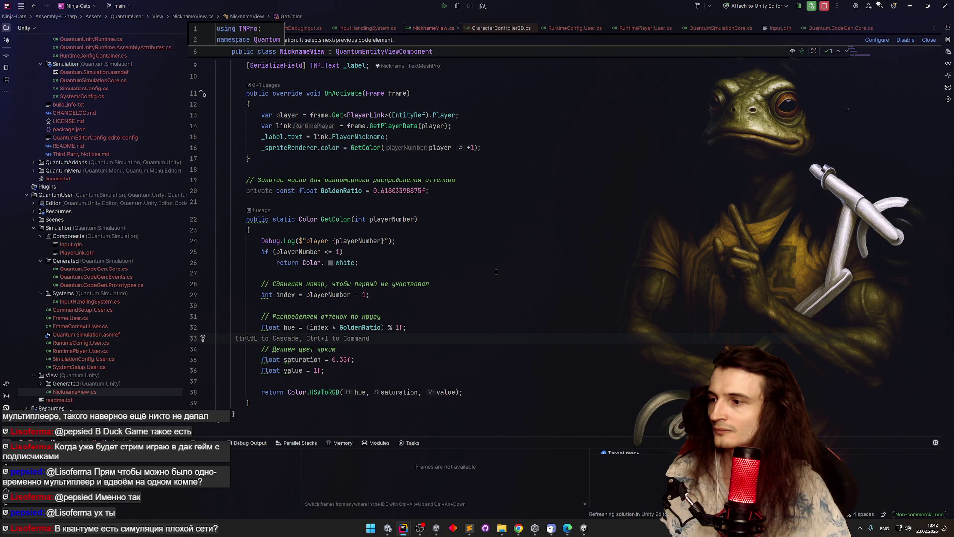
key(alt+Tab)
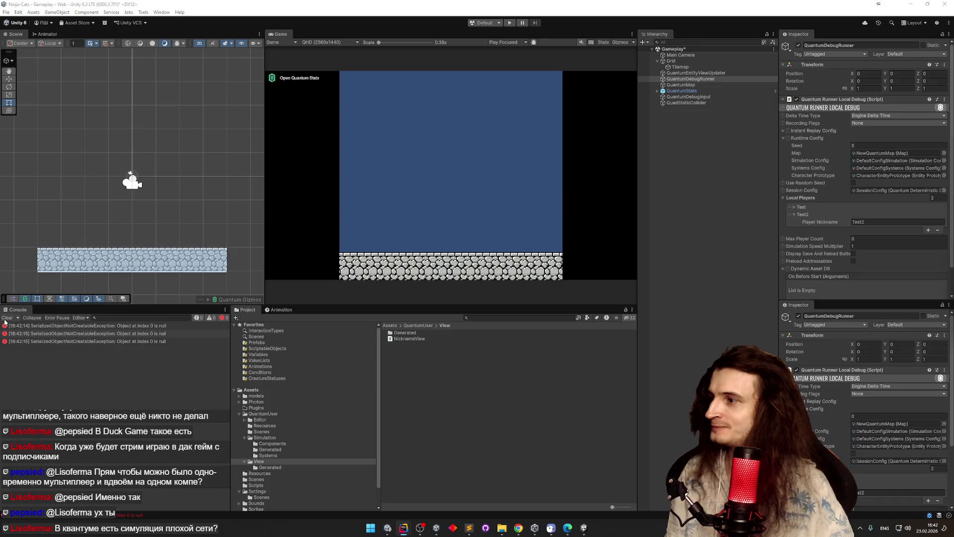
Step: Review the console's null-object errors, clear them, and save the Gameplay scene
click(86, 326)
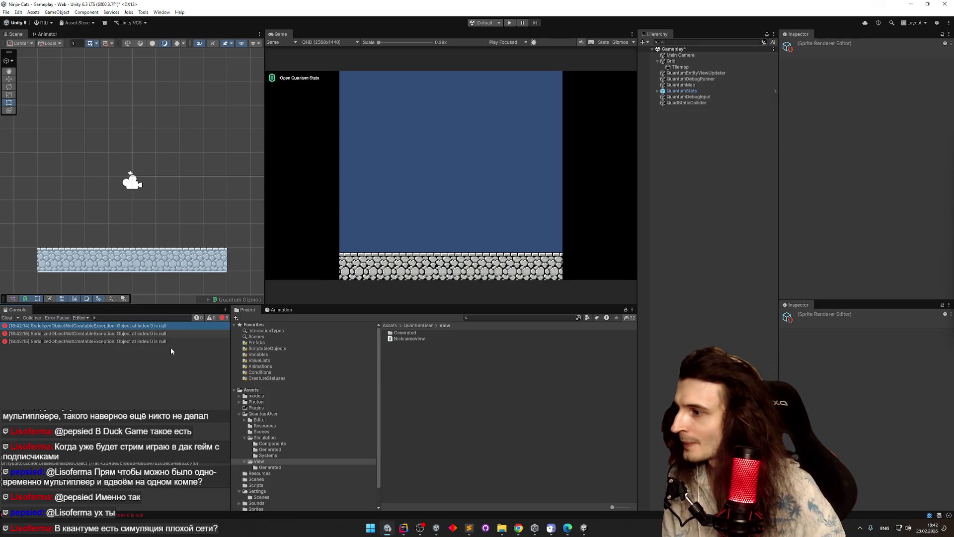
drag(162, 348, 169, 326)
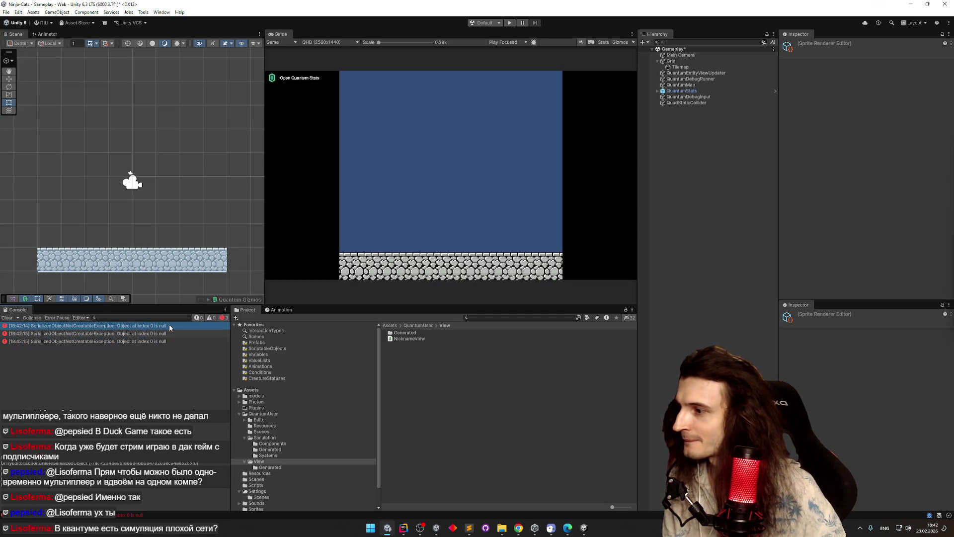
click(7, 317)
key(ctrl+s)
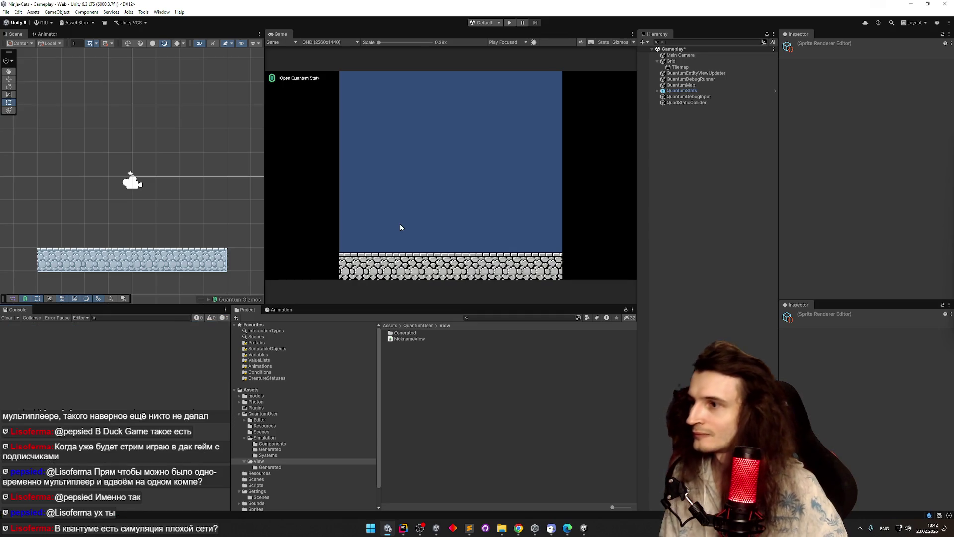
Step: Play-test the 0.35f saturation colours on the Test2 and Test cats, then switch to Rider
key(ctrl+s)
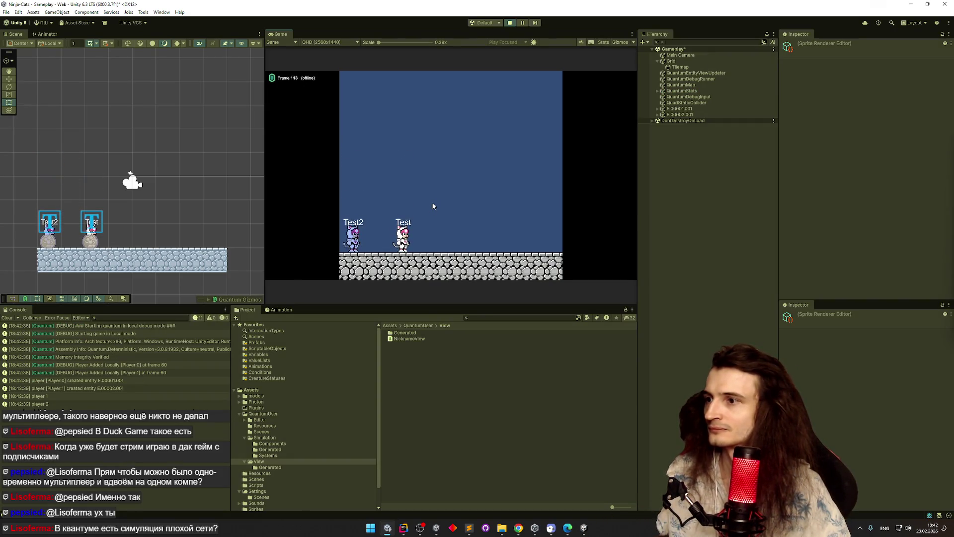
key(ctrl+p)
click(403, 528)
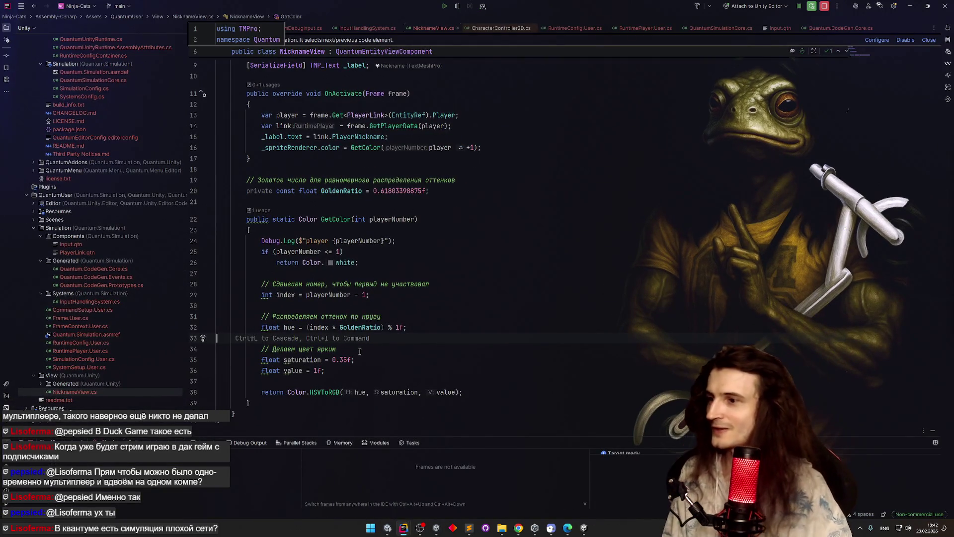
Step: Edit line 35's saturation literal to 0.5f and minimize Rider to go back to Unity
click(343, 359)
key(BackSpace)
text(8)
key(Left)
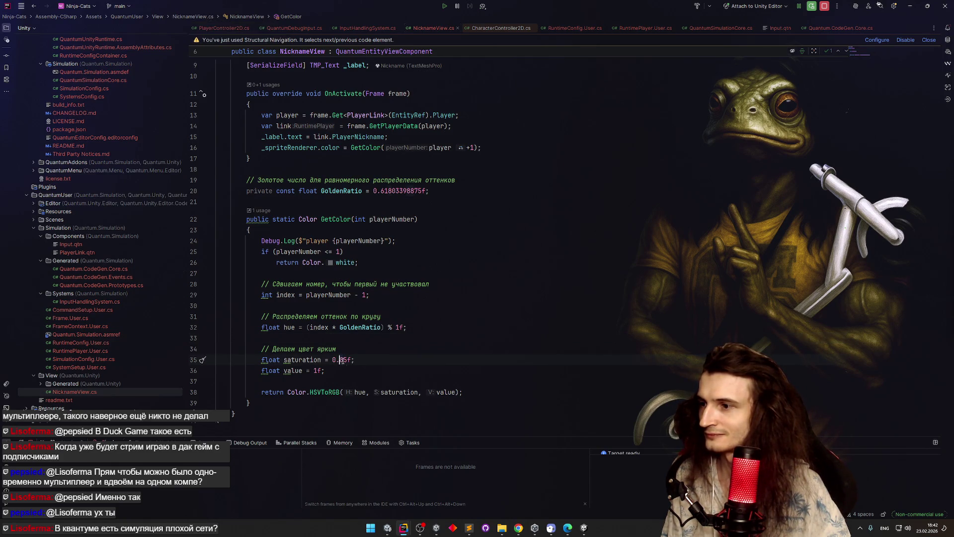
key(Delete)
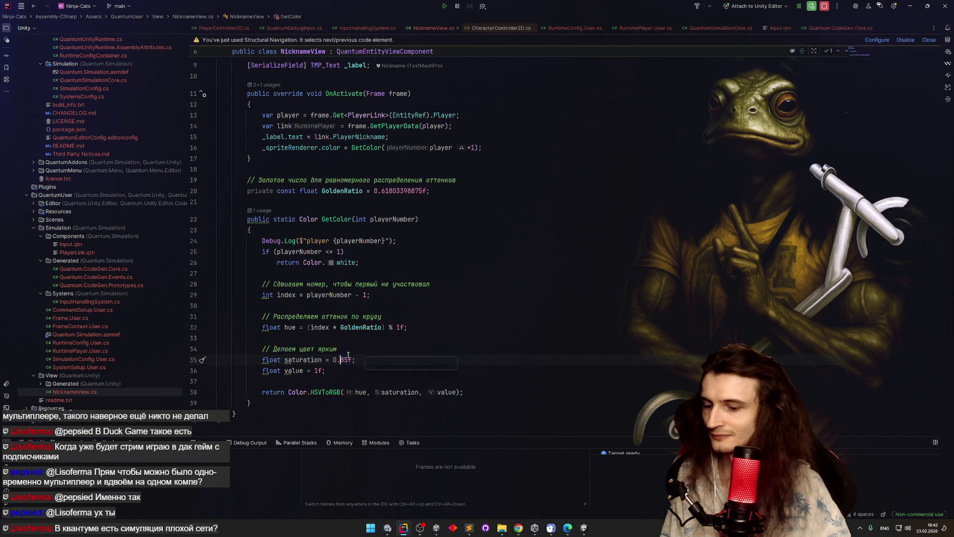
key(Up)
key(Up)
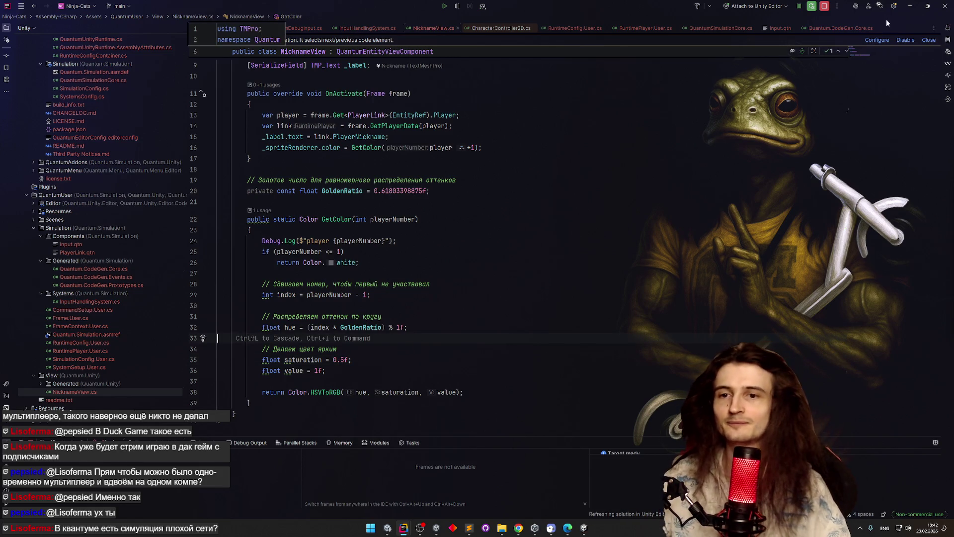
click(910, 6)
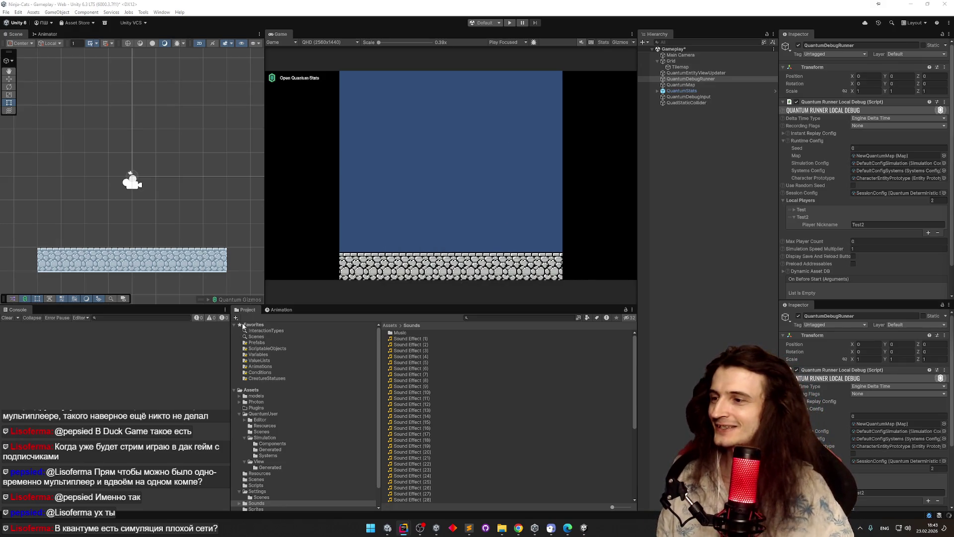
Step: Clear the console, ping the Simulation Config, and inspect DefaultConfigSimulation and DefaultConfigKCC2D
click(7, 318)
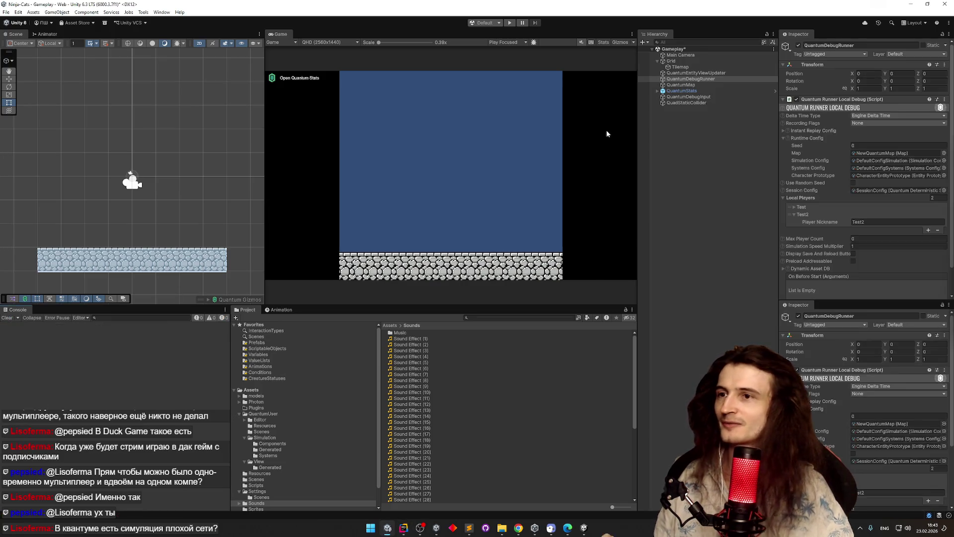
click(875, 161)
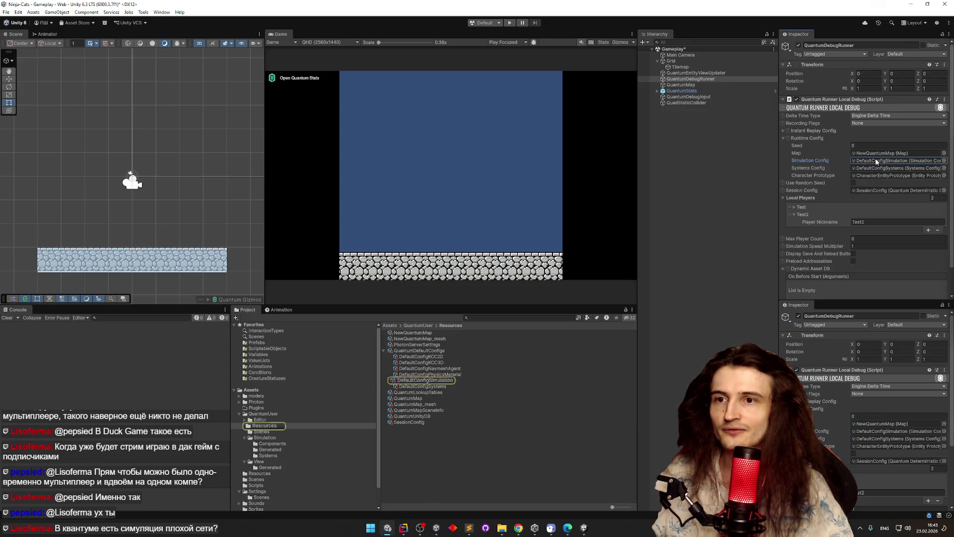
click(434, 380)
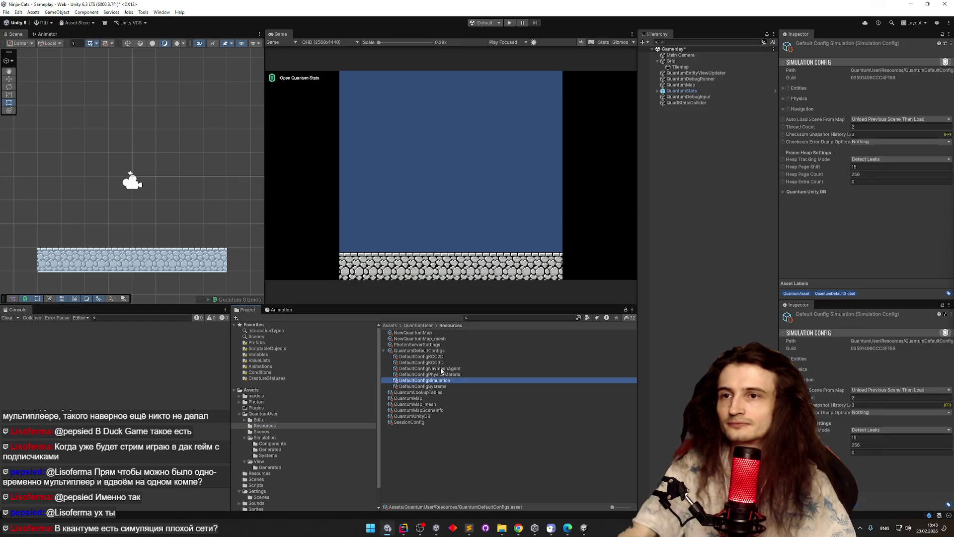
click(437, 362)
click(443, 356)
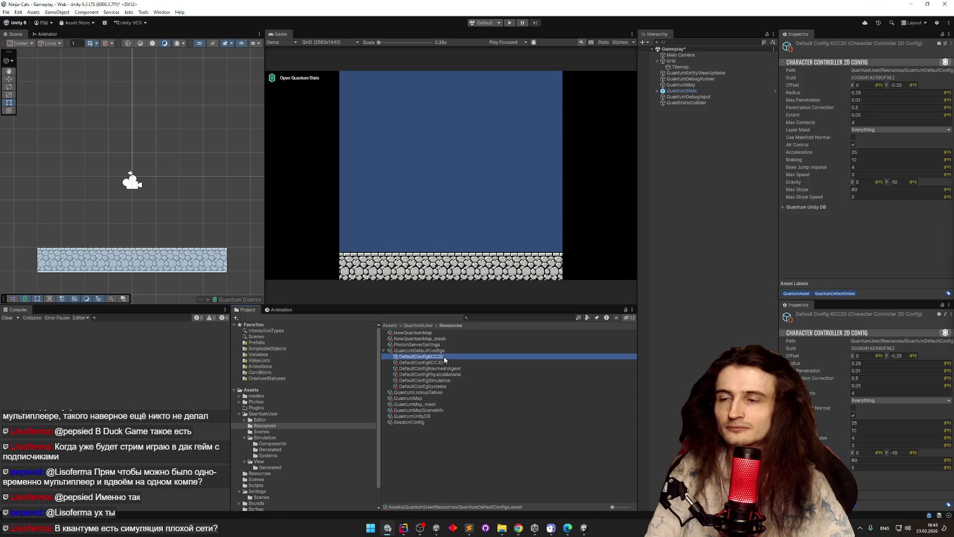
Step: Browse the remaining default configs, expand Physics settings, then view QuantumLookupTables and SessionConfig
key(Down)
key(Down)
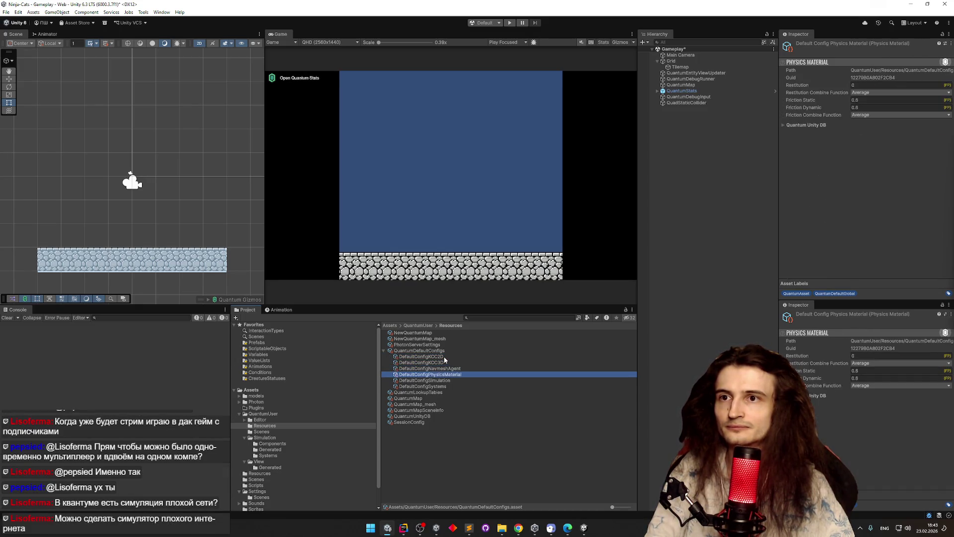
key(Down)
key(Down)
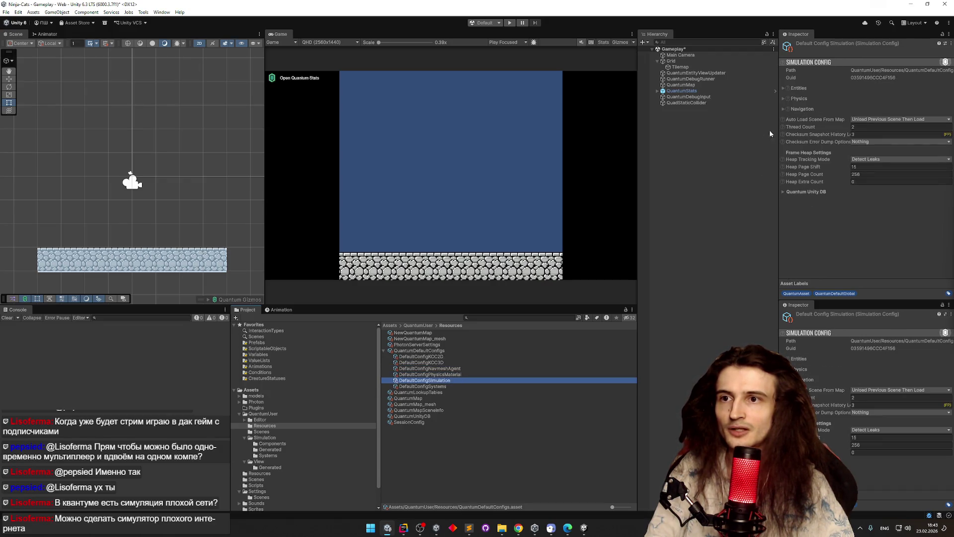
click(783, 98)
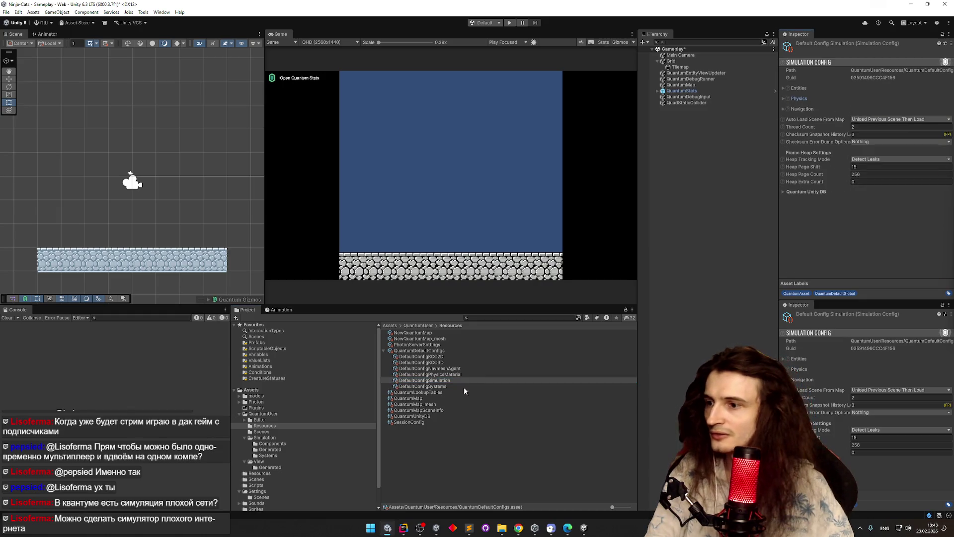
click(451, 391)
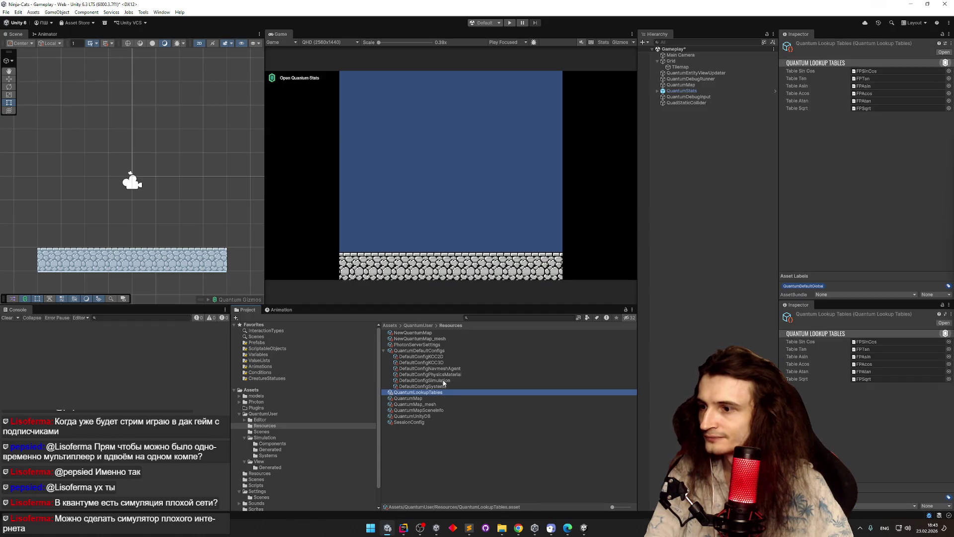
click(427, 421)
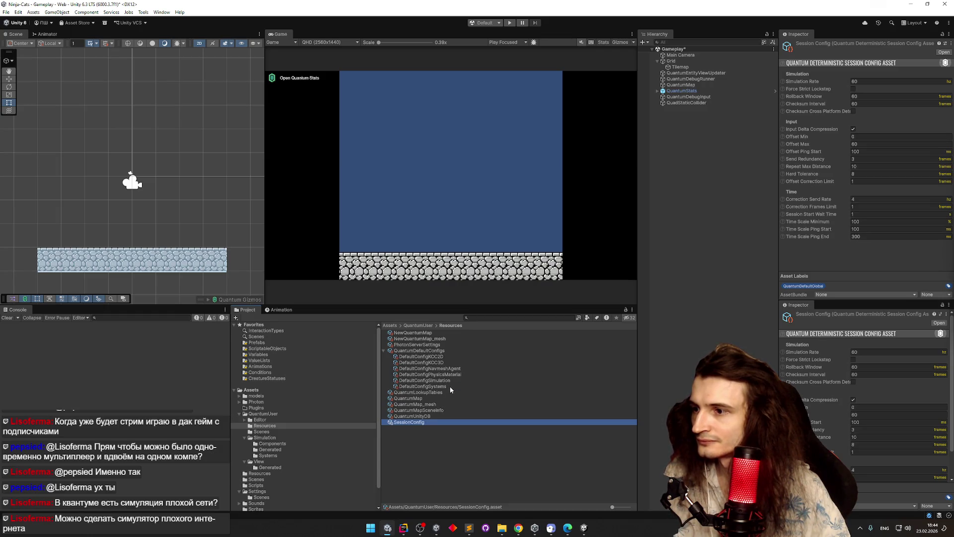
click(449, 343)
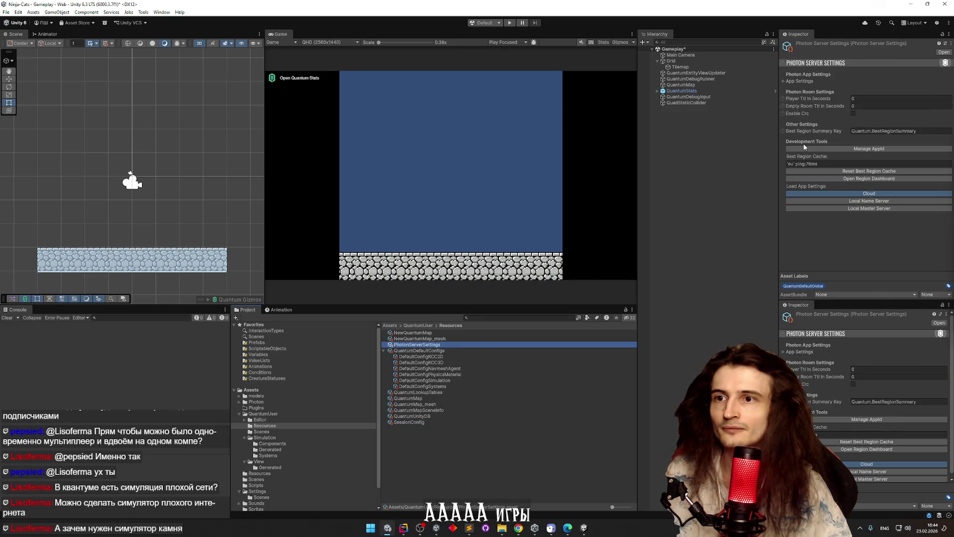
click(796, 131)
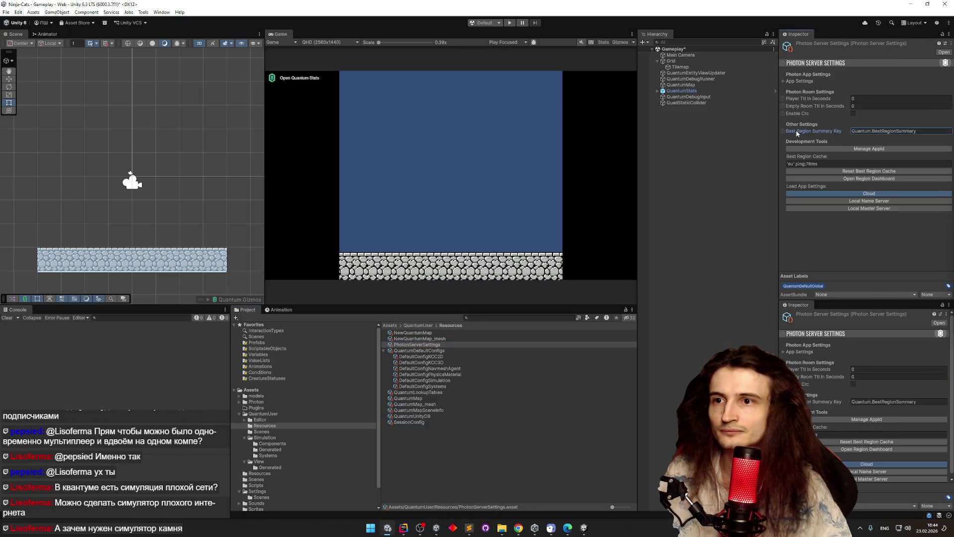
click(785, 81)
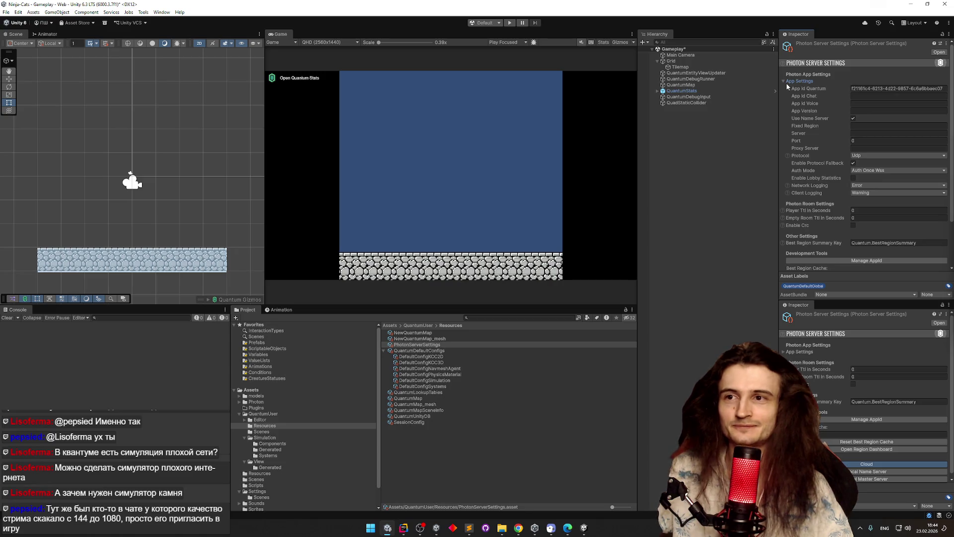
click(783, 81)
click(784, 81)
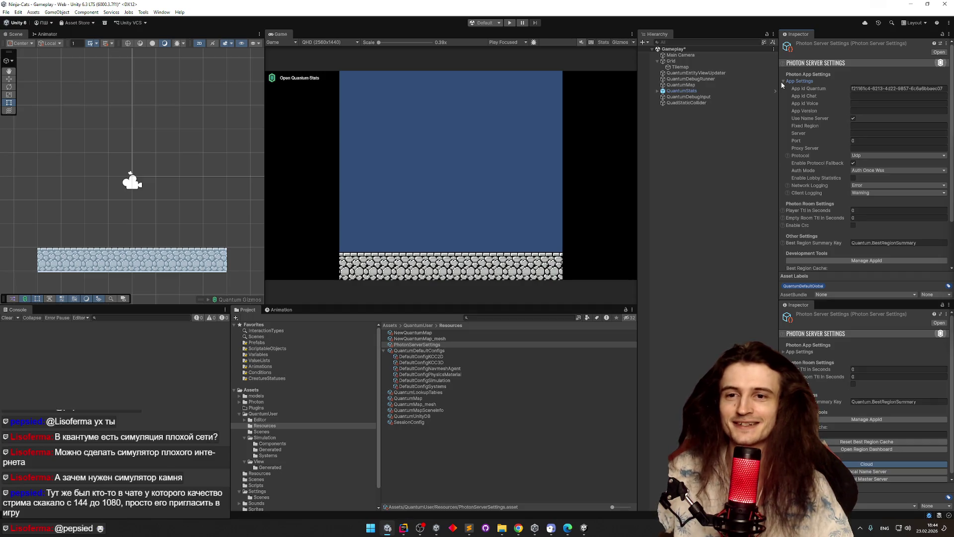
click(783, 81)
click(783, 82)
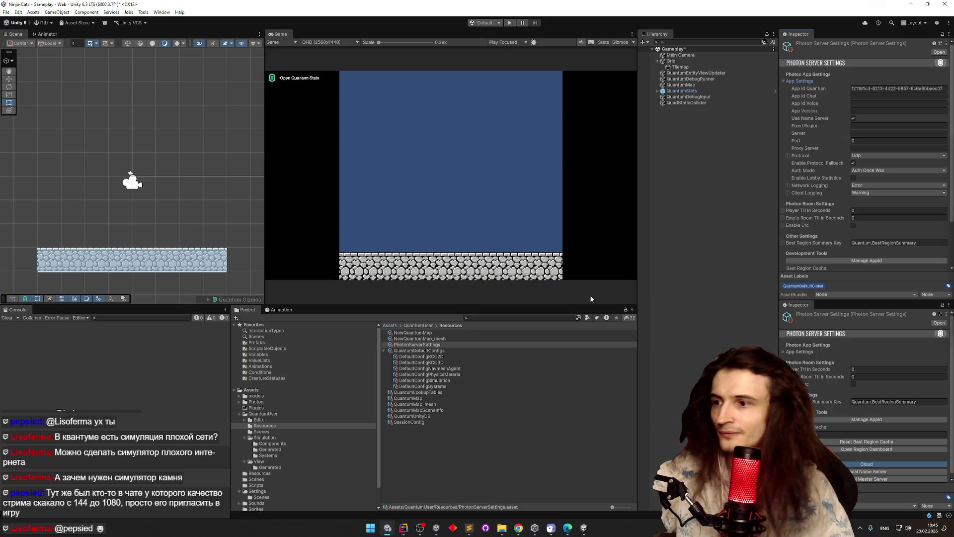
click(445, 344)
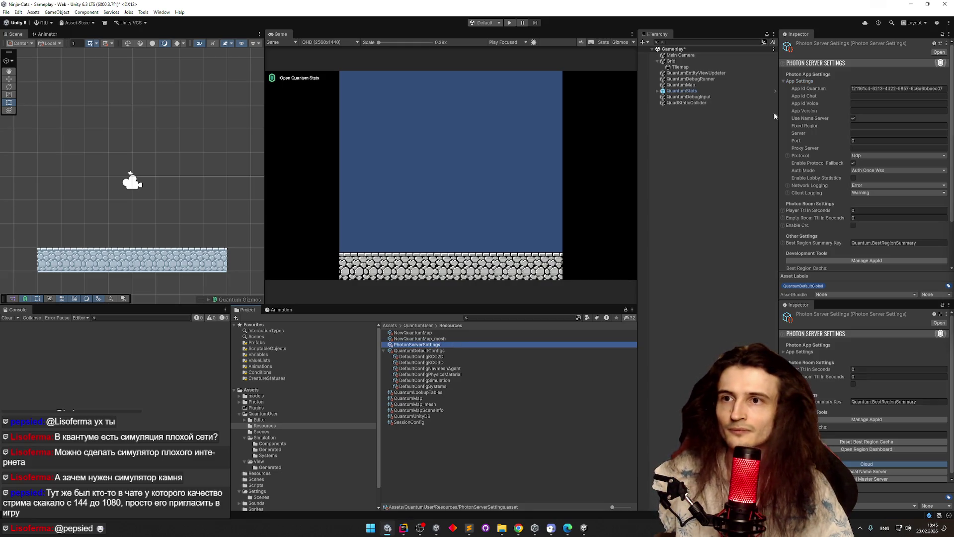
scroll(855, 153, down, 3)
scroll(854, 152, down, 1)
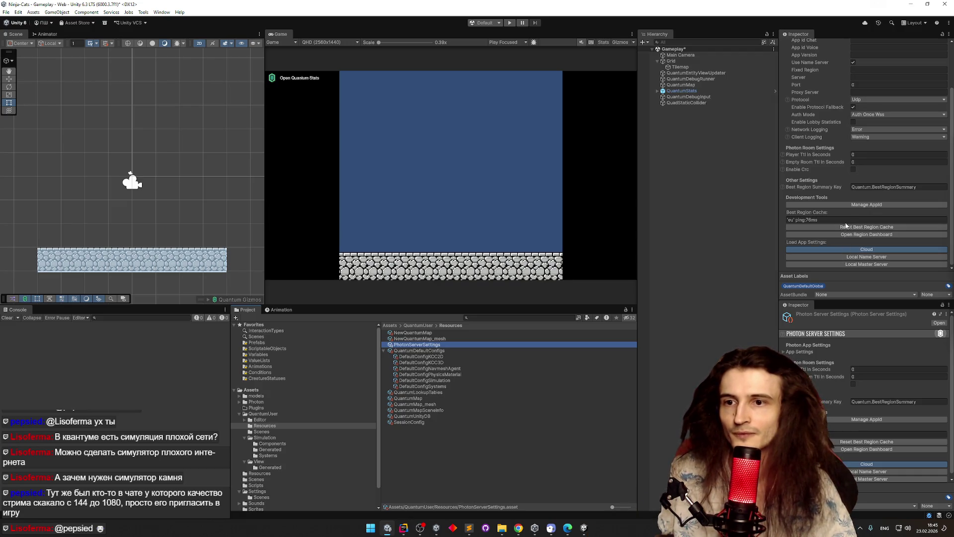
click(534, 317)
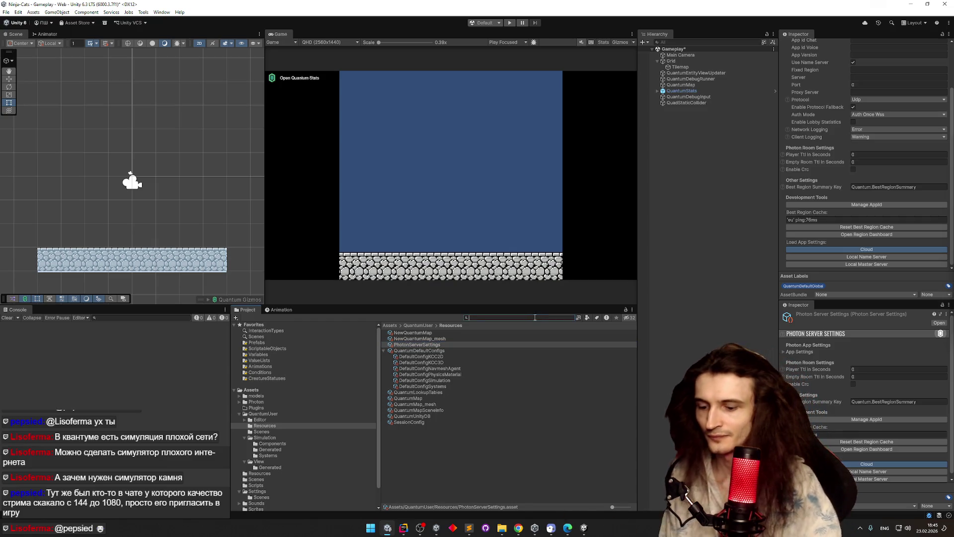
text(t:scri)
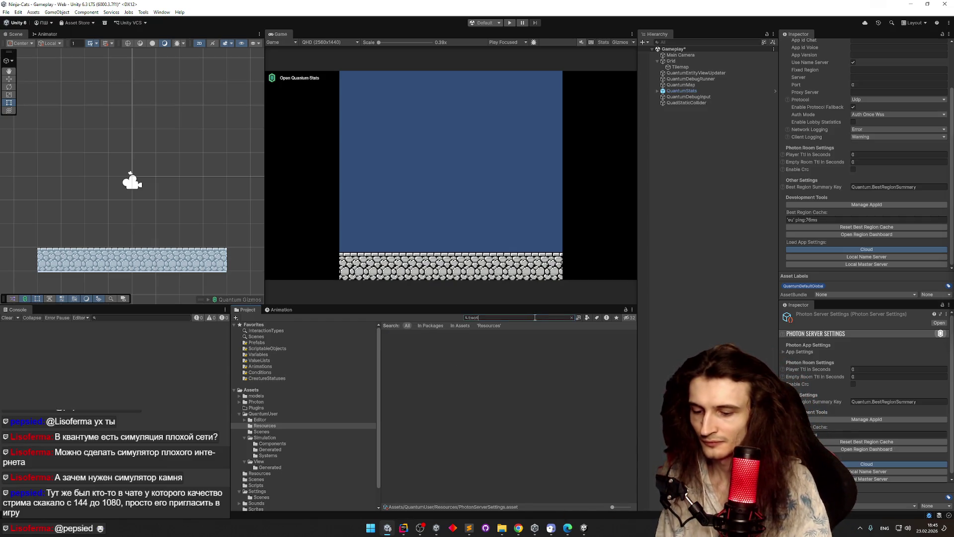
text(ptableO)
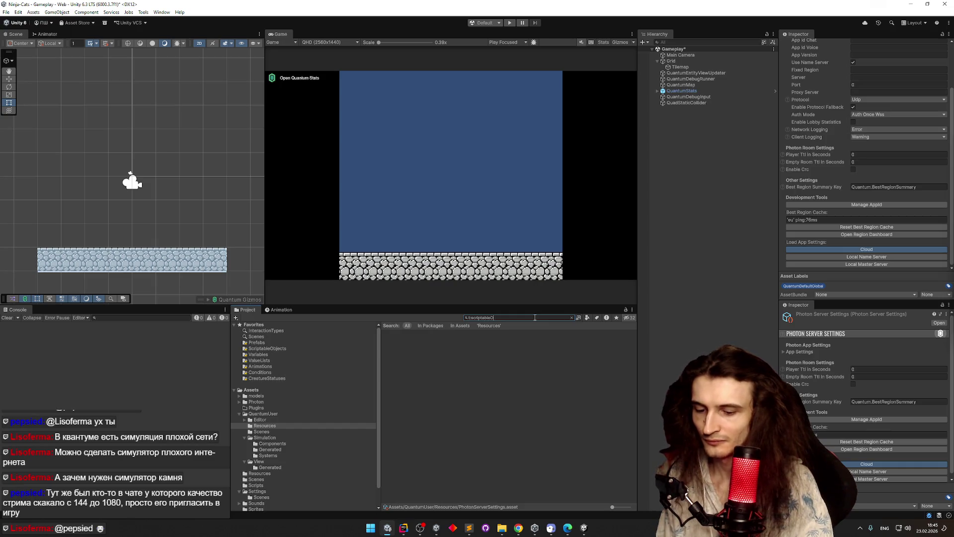
text(bject)
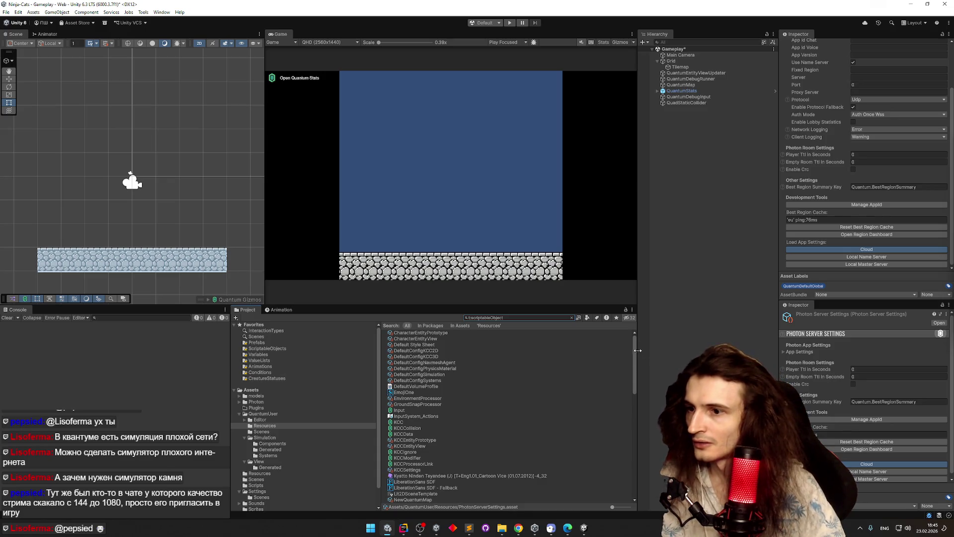
scroll(634, 349, down, 3)
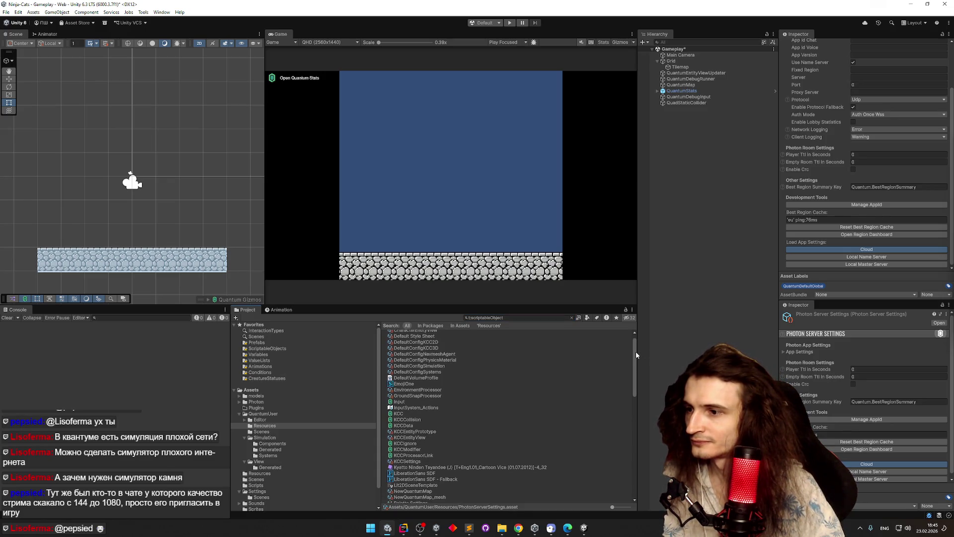
scroll(636, 356, down, 2)
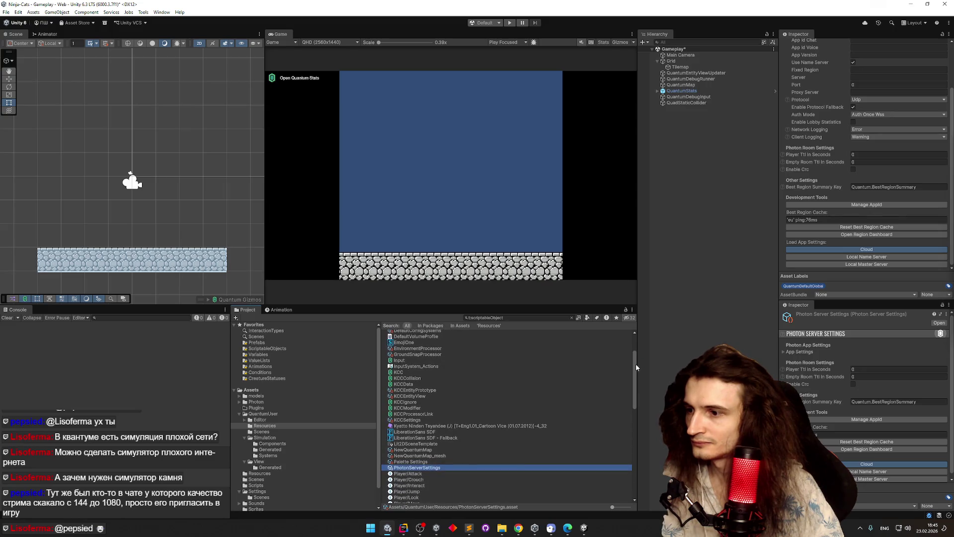
drag(635, 364, 619, 454)
click(434, 418)
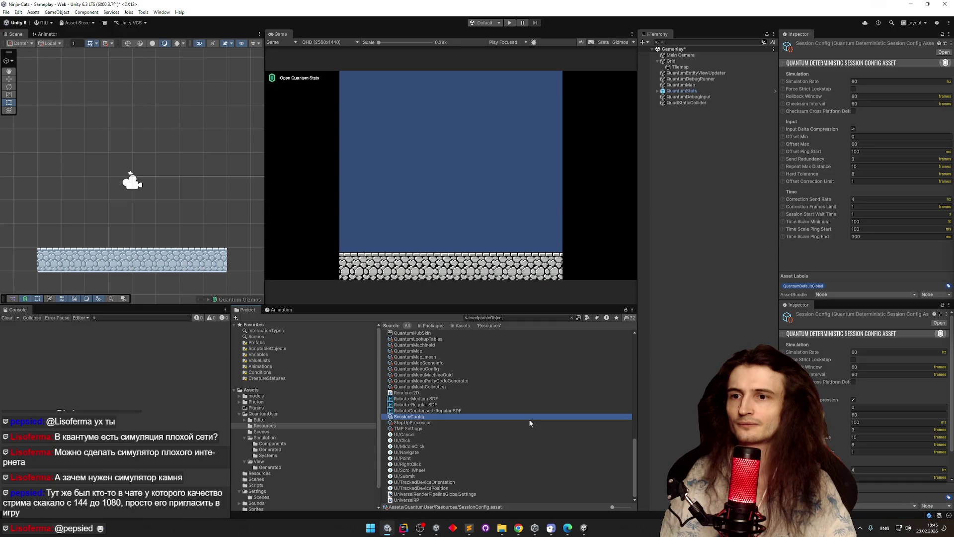
scroll(628, 380, up, 10)
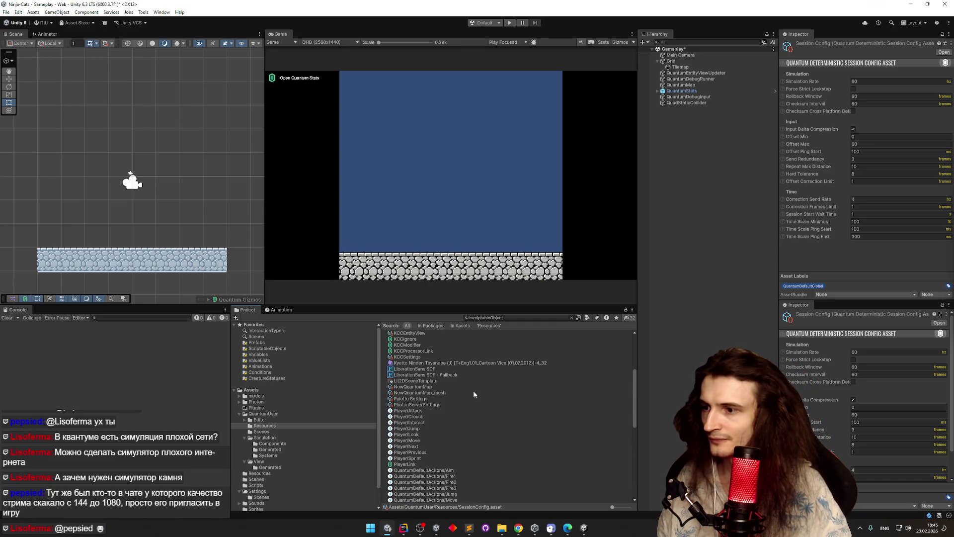
click(431, 405)
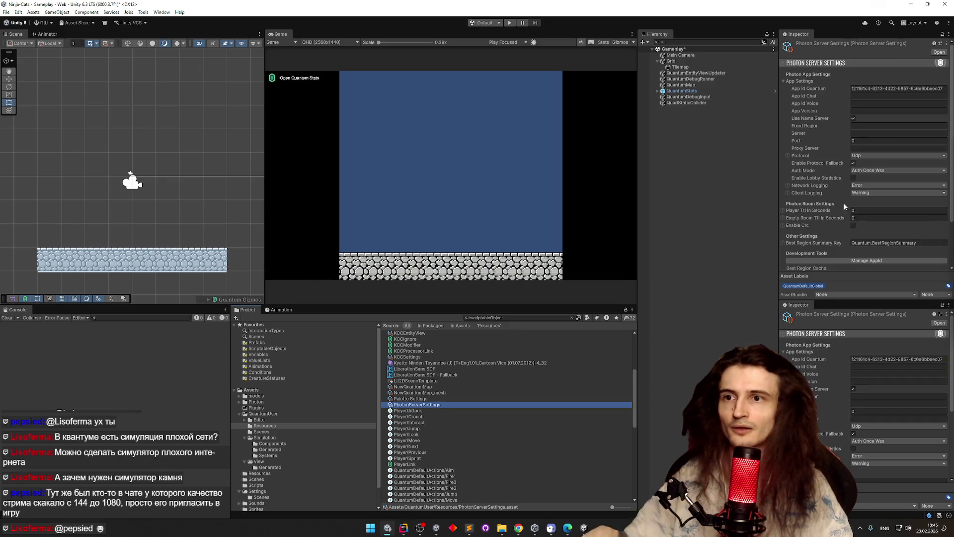
click(788, 156)
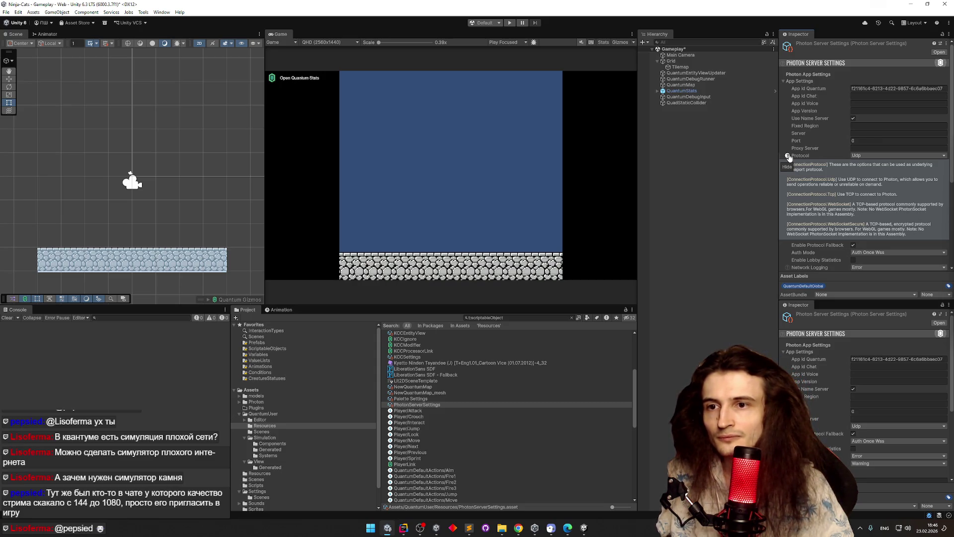
click(788, 156)
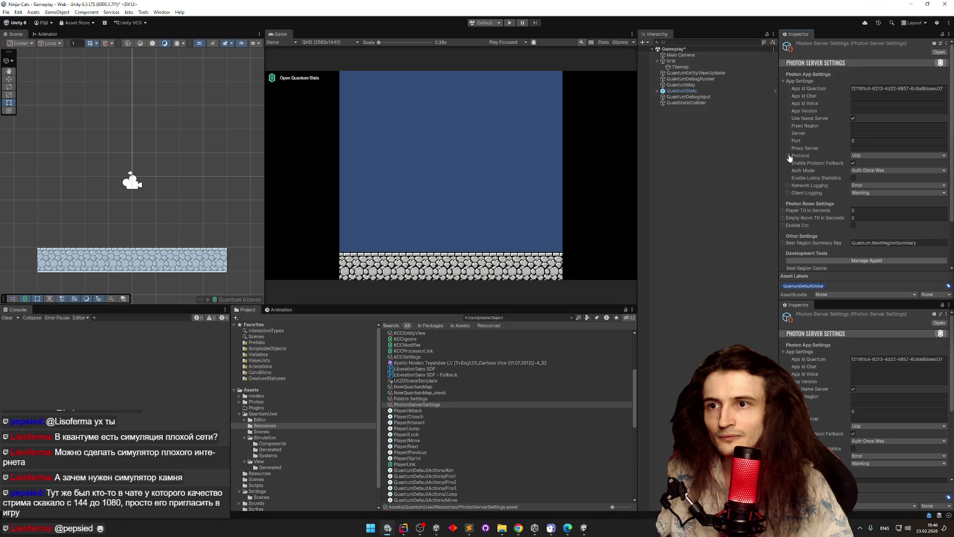
click(505, 317)
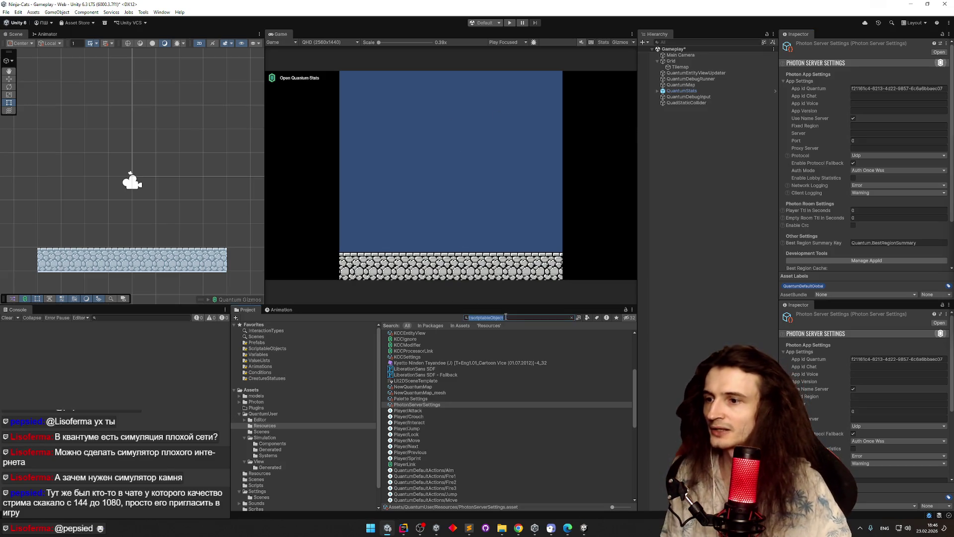
key(BackSpace)
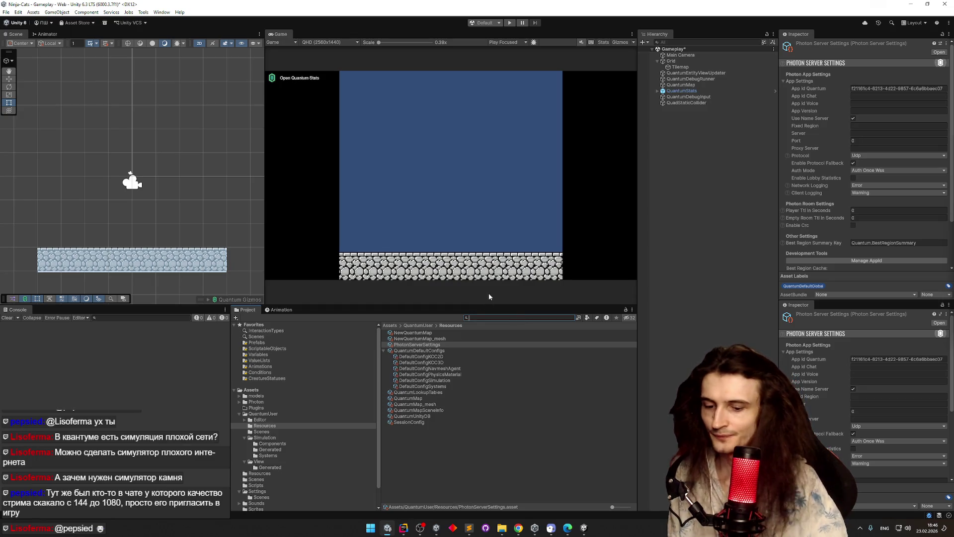
Step: Open the Menu scene, saving Gameplay first, and select QuantumMenu under Canvas
text(t:scene)
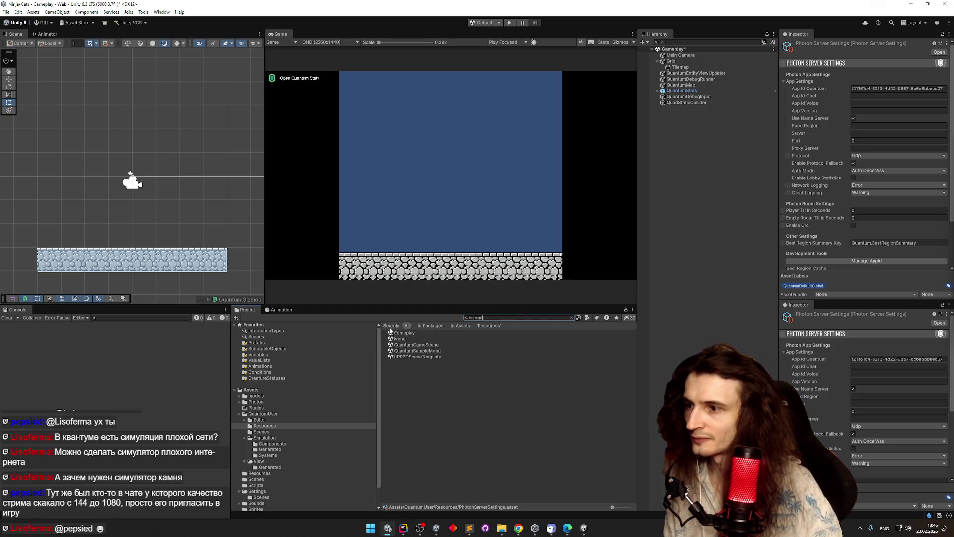
double_click(399, 338)
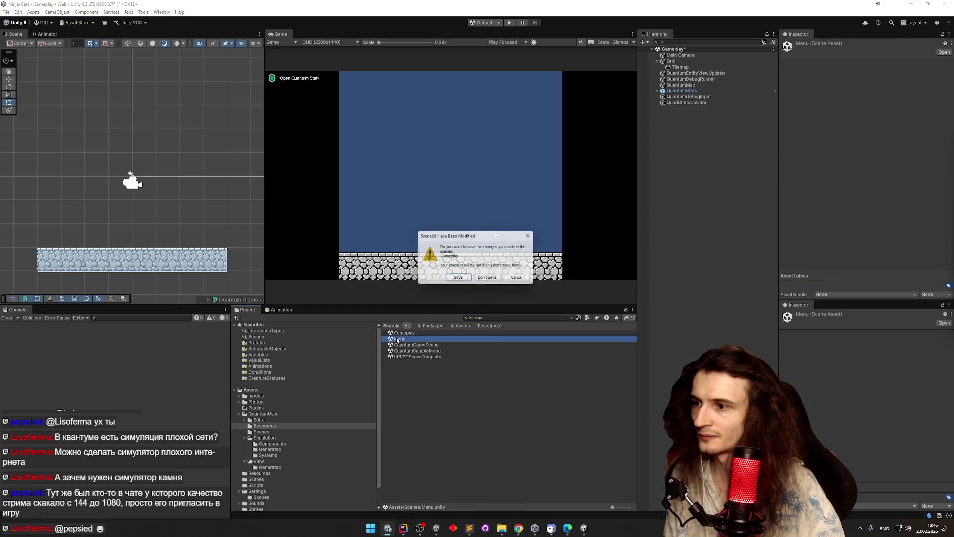
click(465, 280)
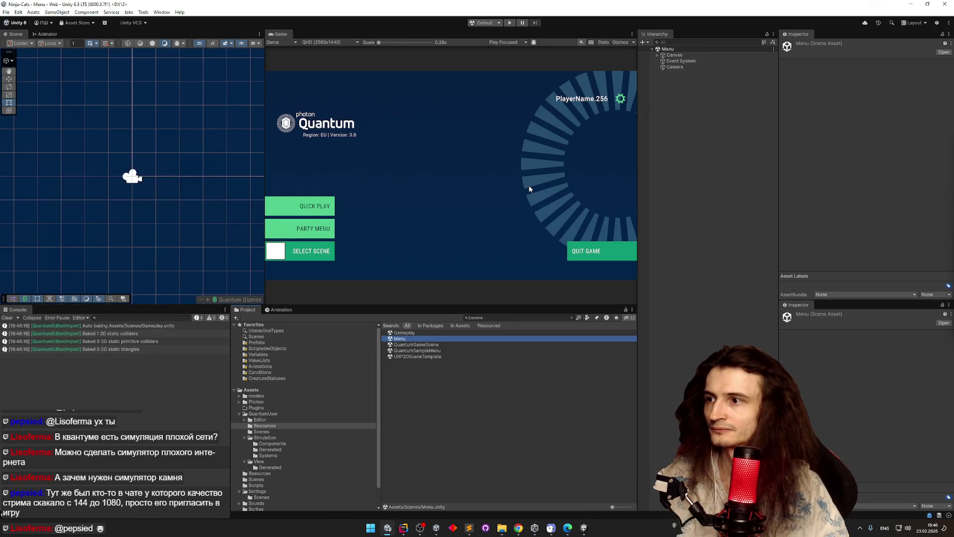
click(657, 55)
click(687, 61)
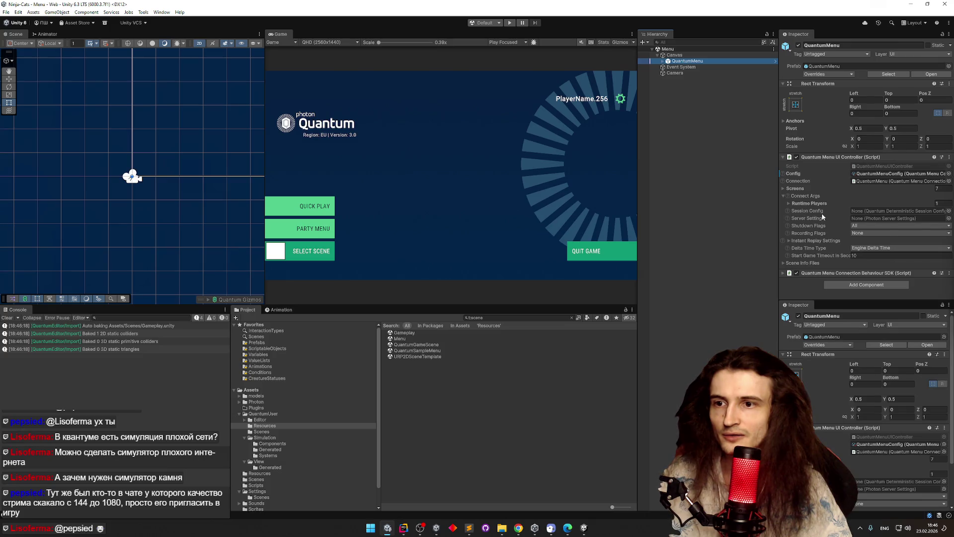
Step: Assign SessionConfig as Session Config and PhotonServerSettings as Server Settings in Connect Args
click(783, 264)
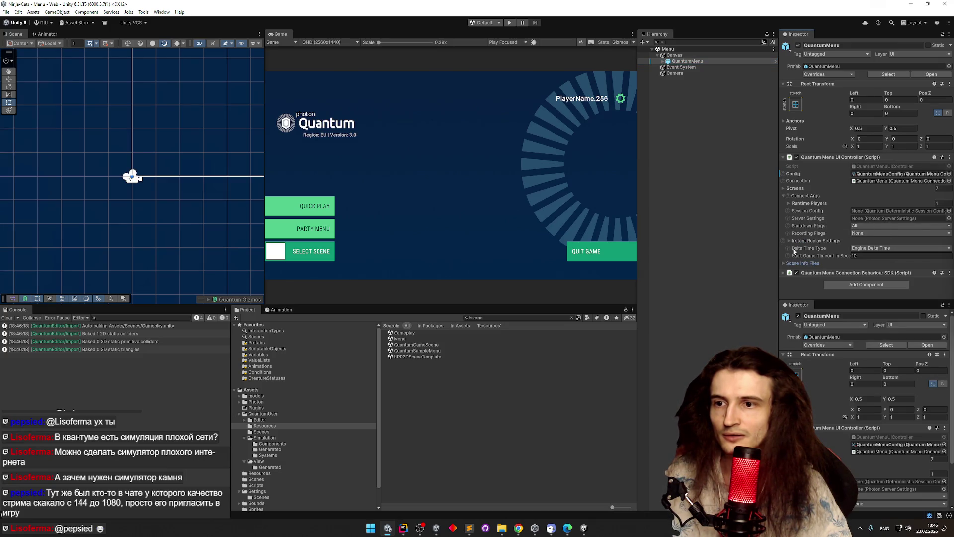
click(782, 196)
click(782, 197)
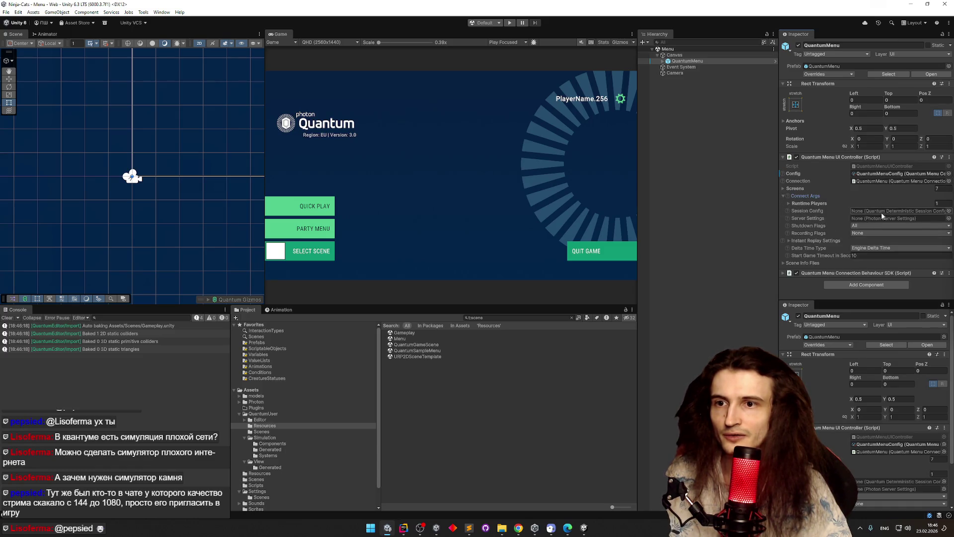
click(947, 211)
double_click(502, 204)
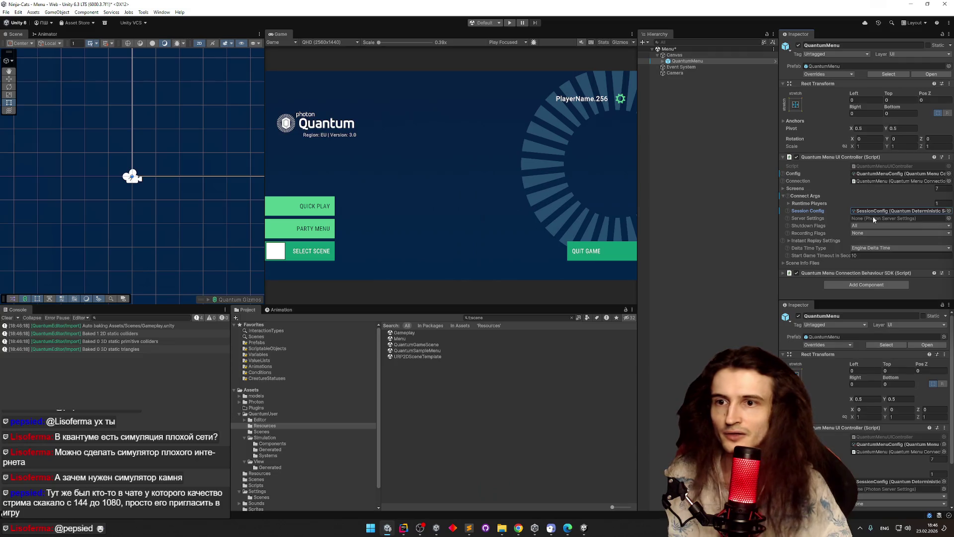
click(949, 219)
double_click(517, 204)
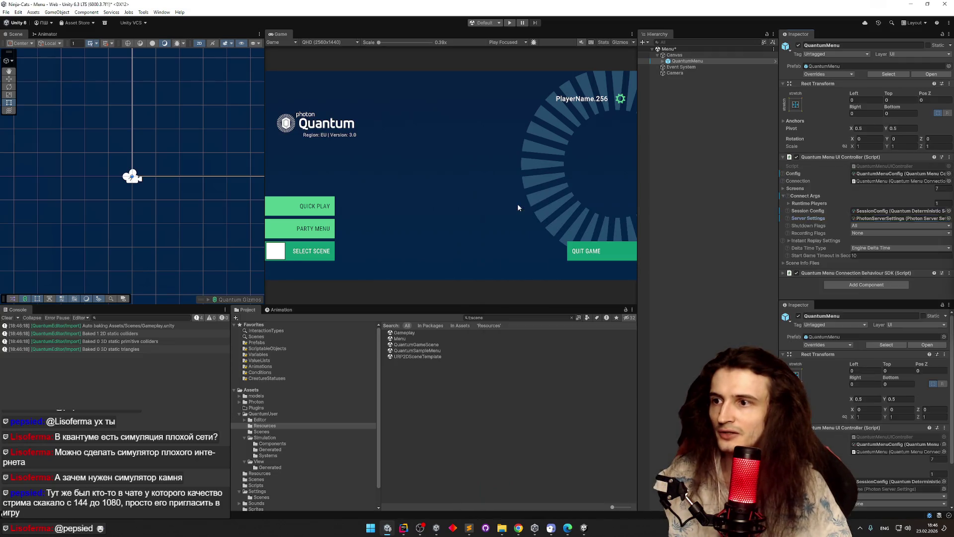
Step: Expand the Runtime Players and Screens lists to review the seven menu views
click(788, 203)
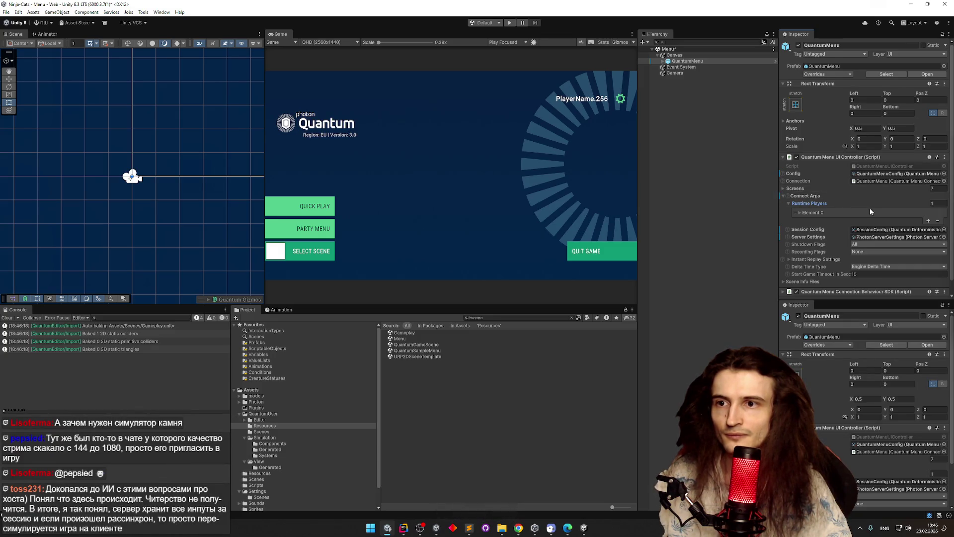
scroll(870, 207, down, 1)
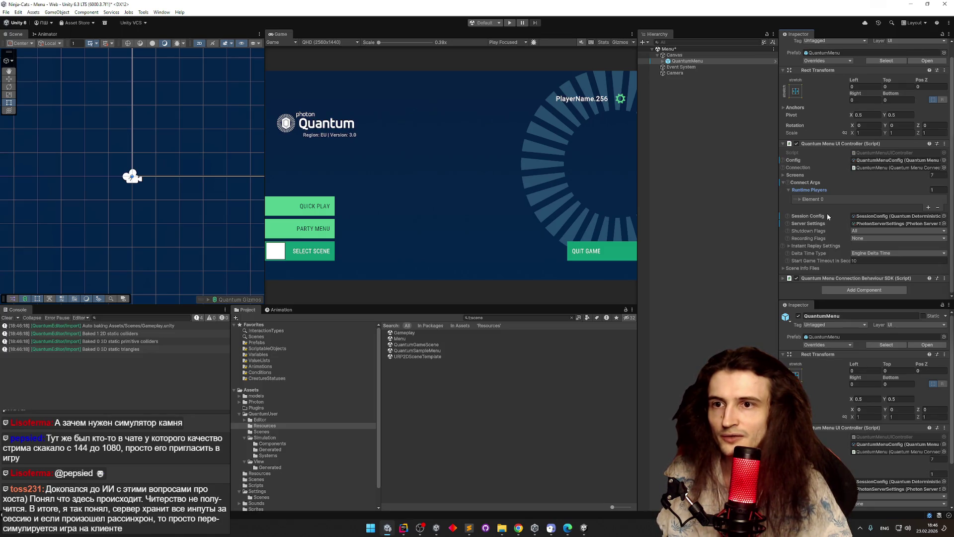
mouse_move(827, 216)
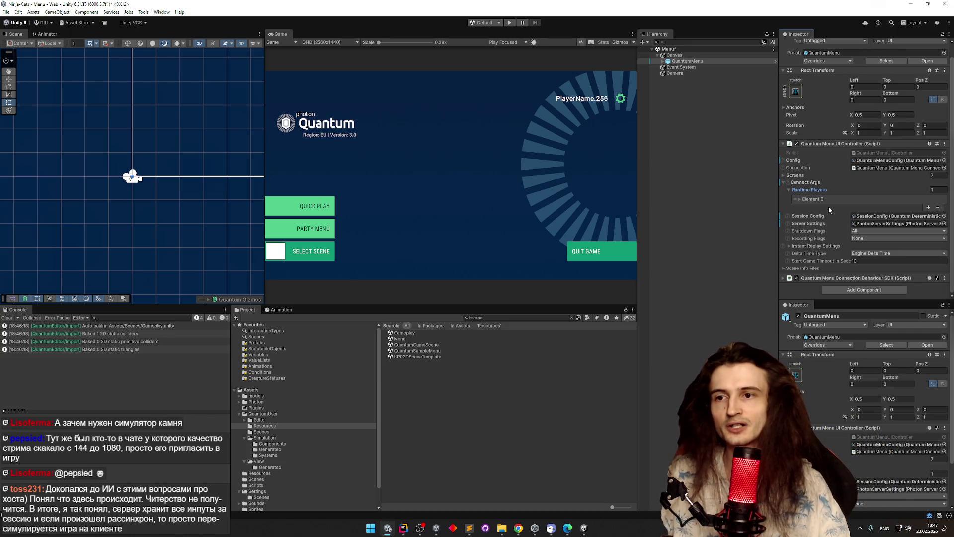
click(784, 176)
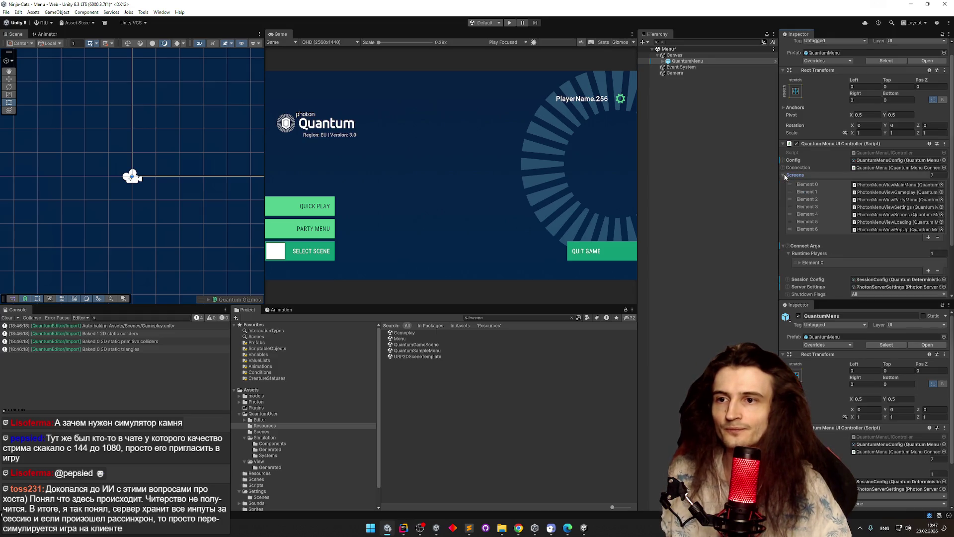
Step: Set QuantumMapSceneInfo's Scene Path to the Gameplay scene and save
click(784, 176)
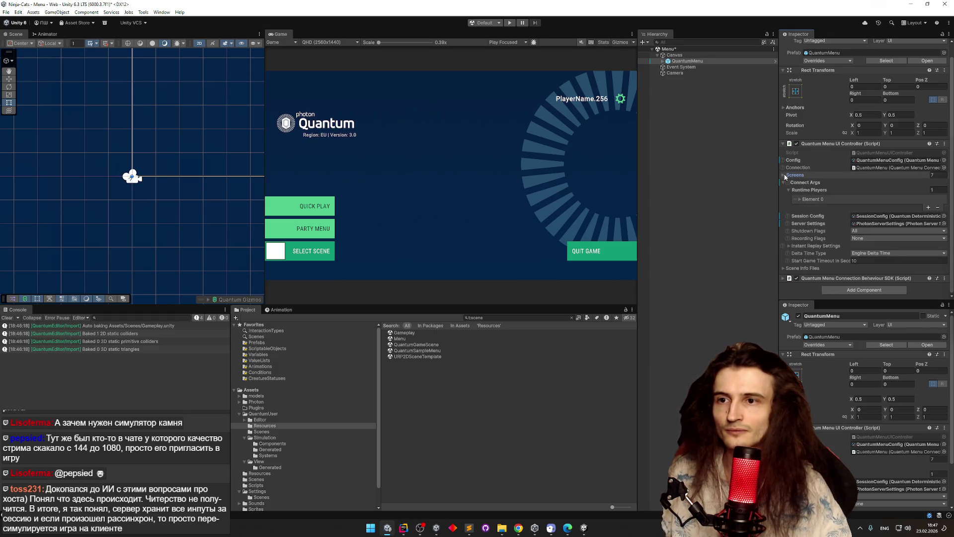
click(785, 183)
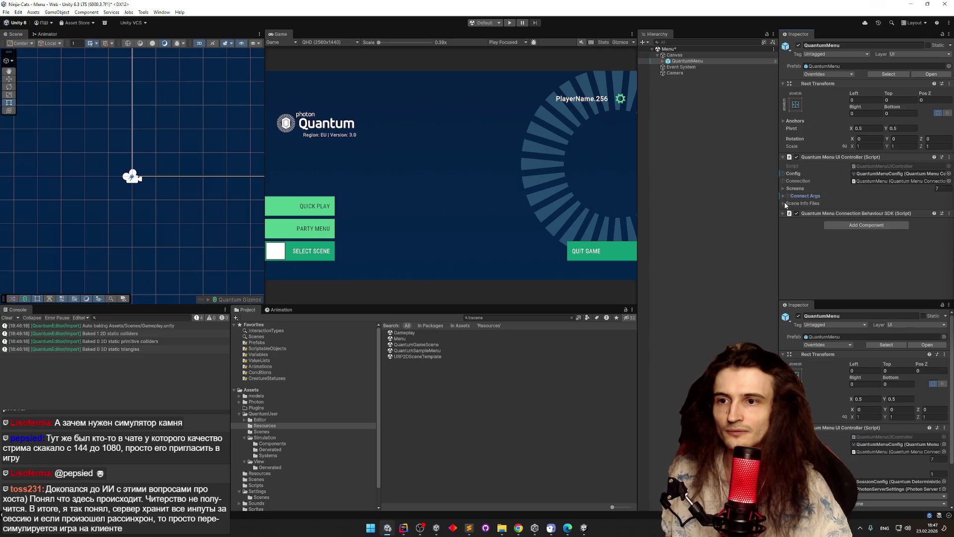
click(784, 203)
double_click(801, 211)
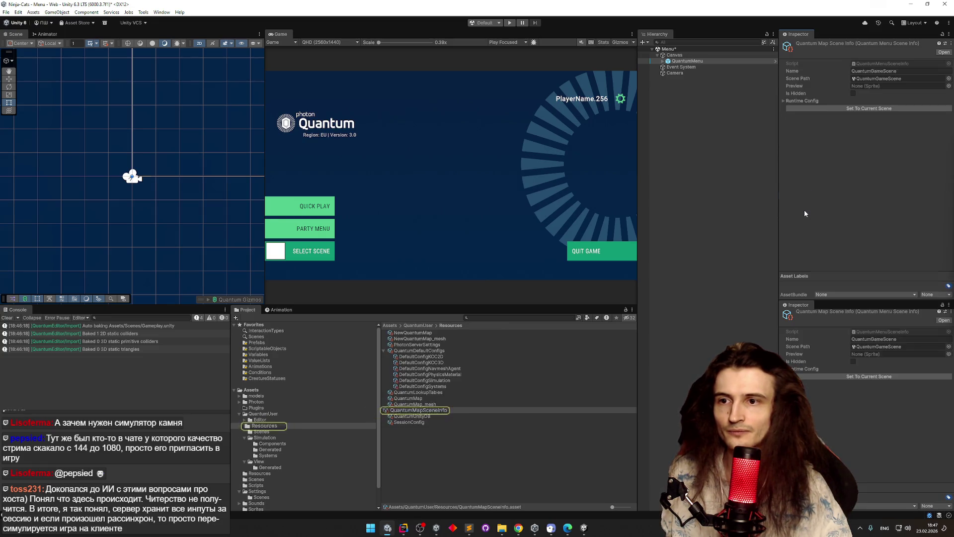
click(880, 78)
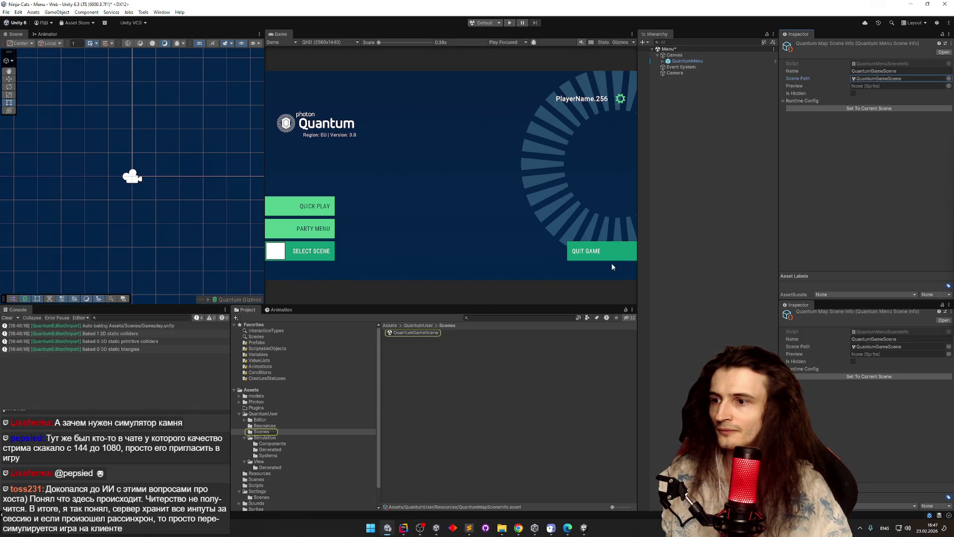
click(947, 79)
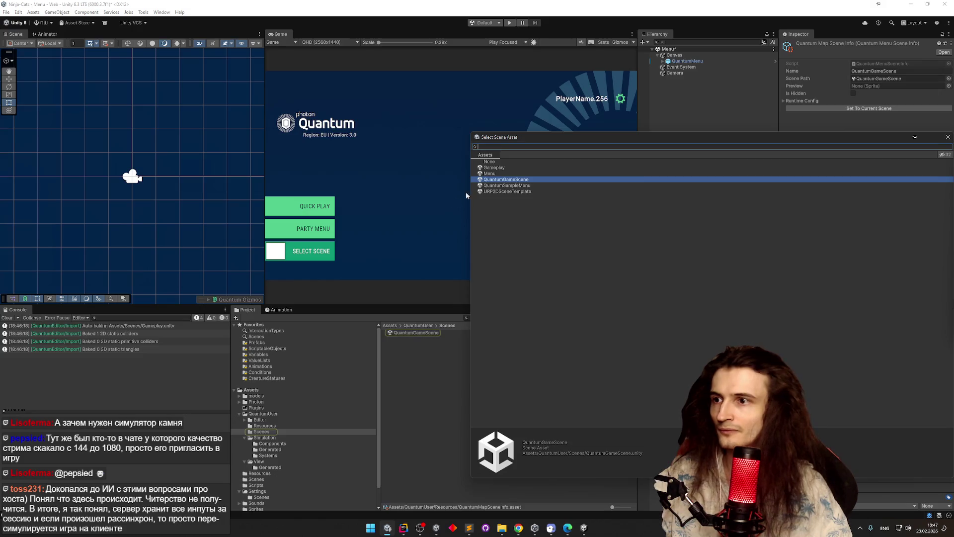
double_click(502, 168)
key(ctrl+s)
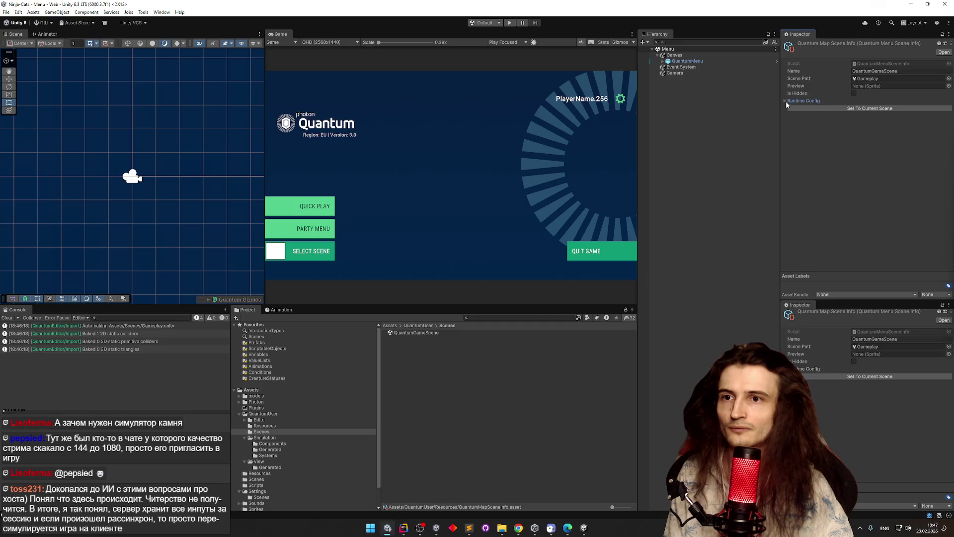
Step: Set Runtime Config's Character Prototype to CharacterEntityPrototype and enter Play mode
click(786, 101)
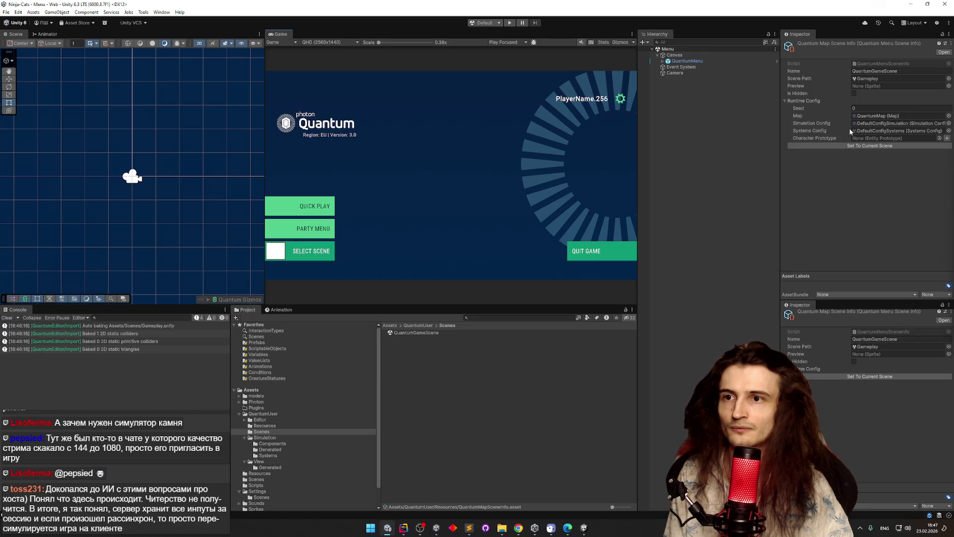
click(939, 138)
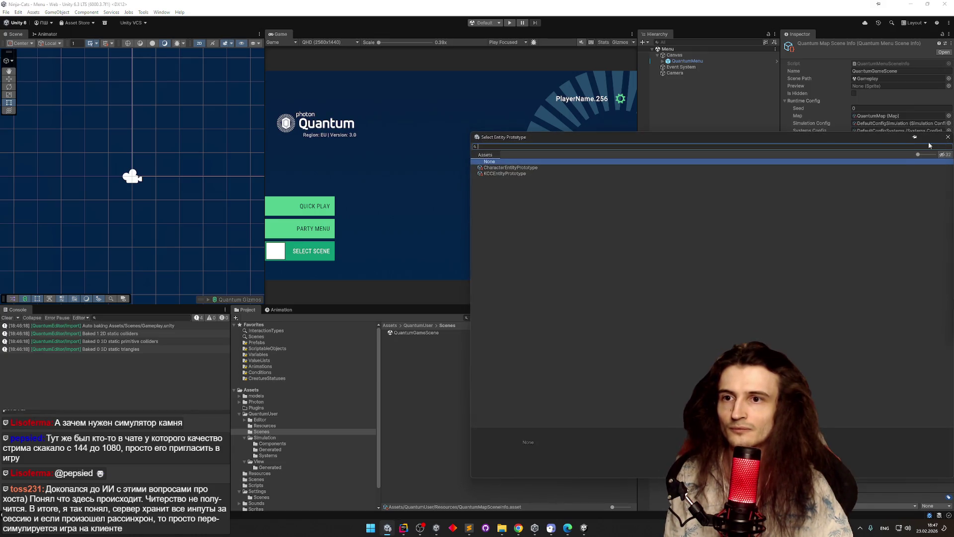
double_click(515, 168)
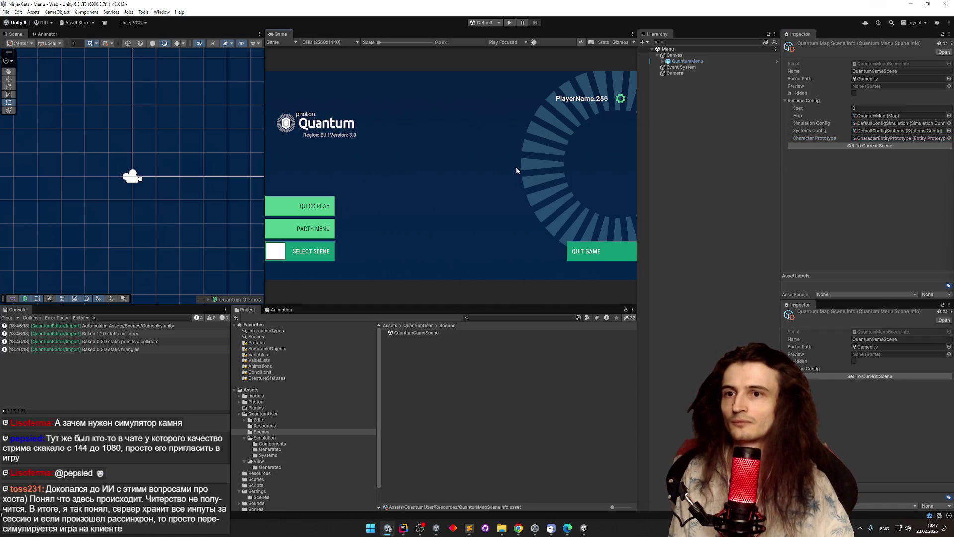
key(ctrl+p)
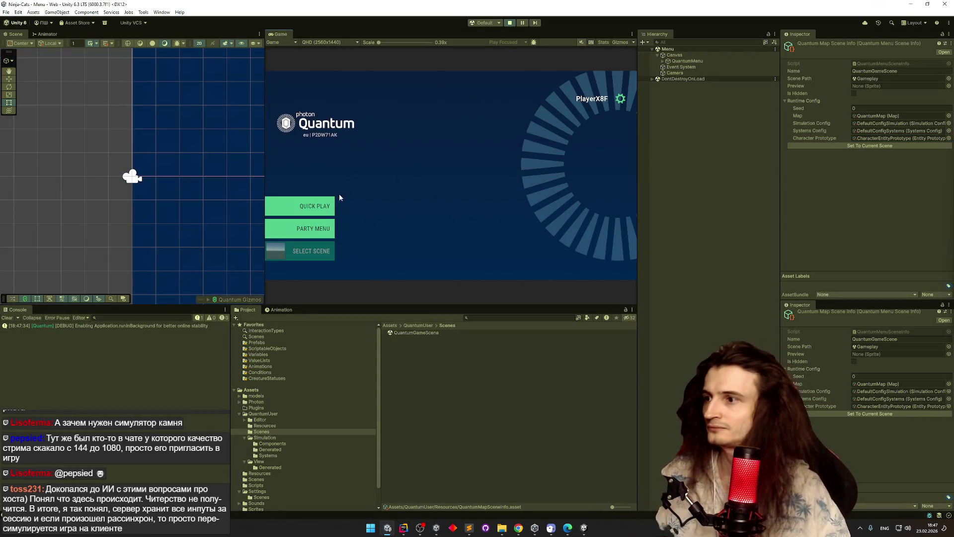
Step: Run Quick Play to spawn player 1, stop Play mode, then reopen Gameplay and Menu scenes
click(326, 205)
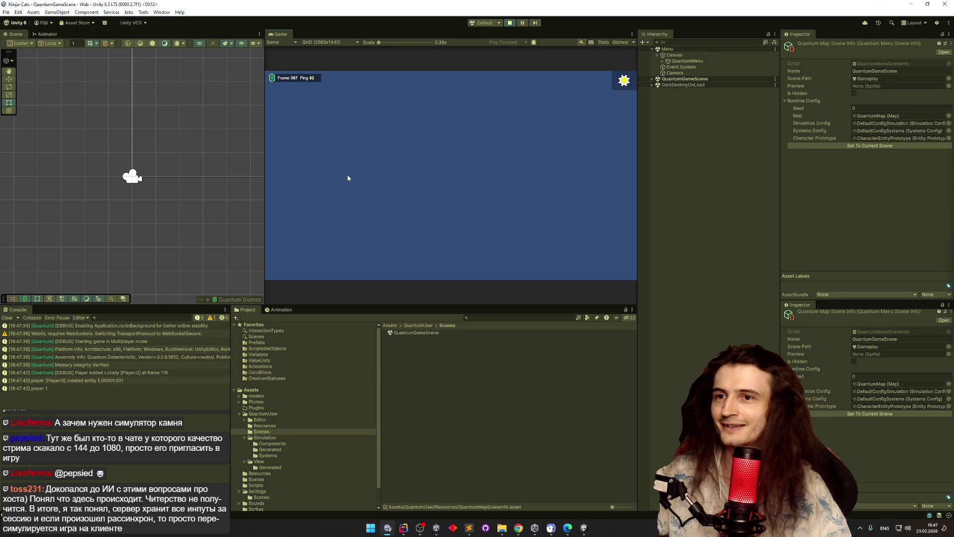
key(ctrl+p)
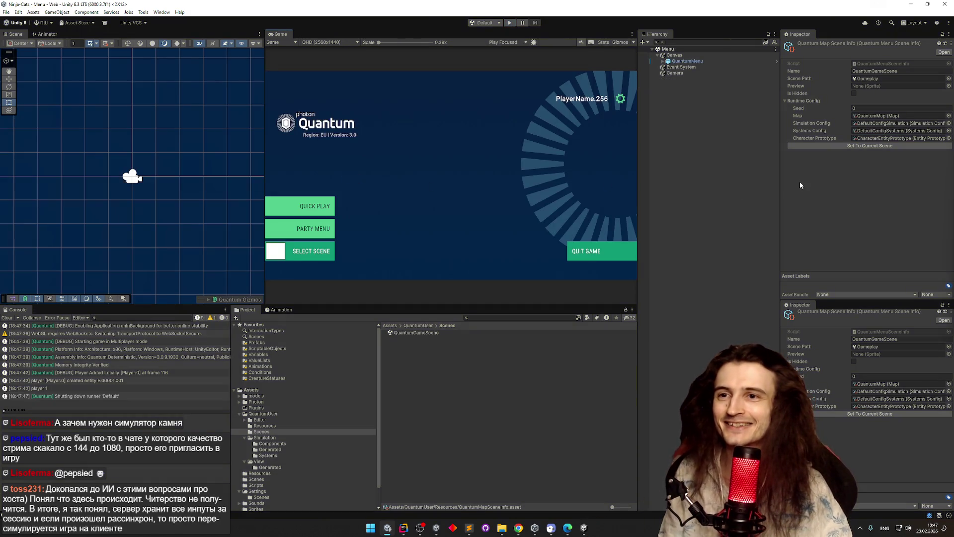
click(862, 81)
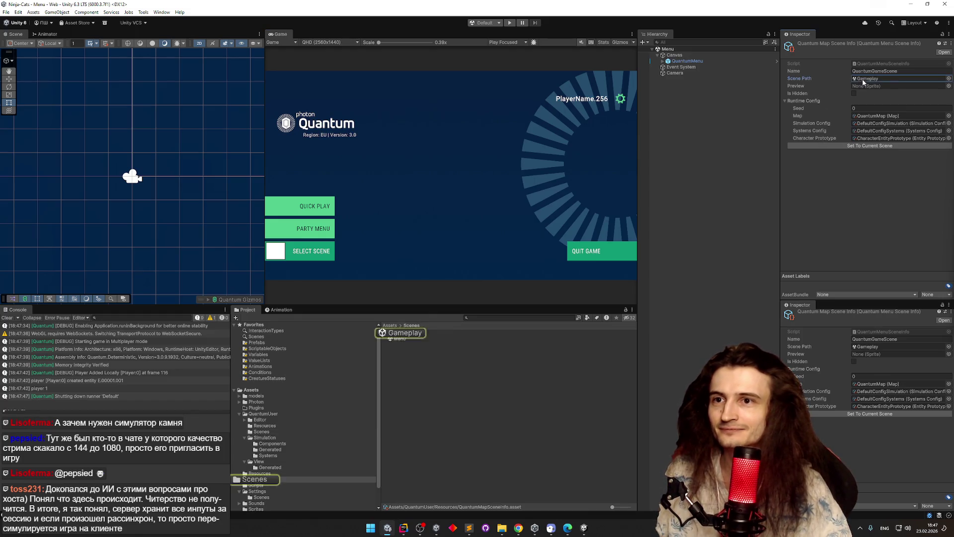
double_click(404, 333)
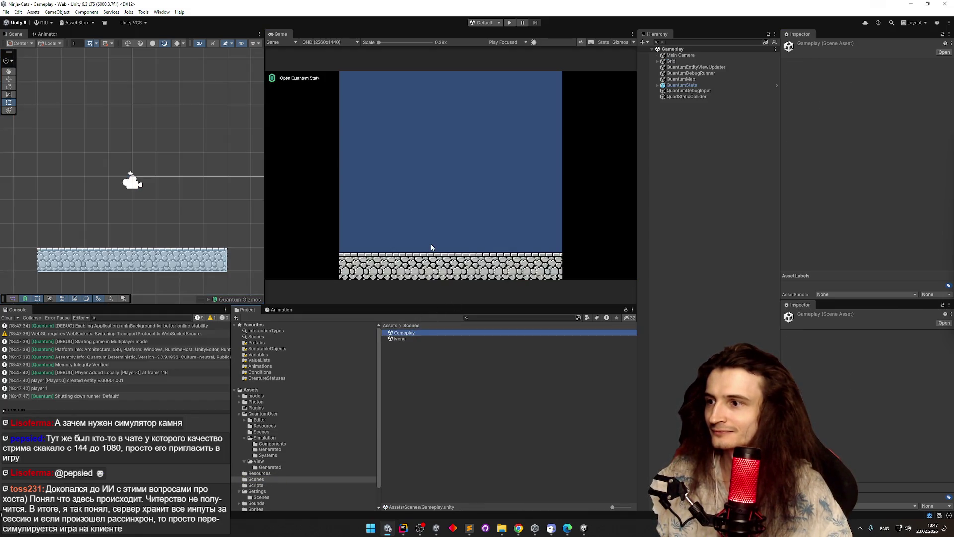
double_click(400, 339)
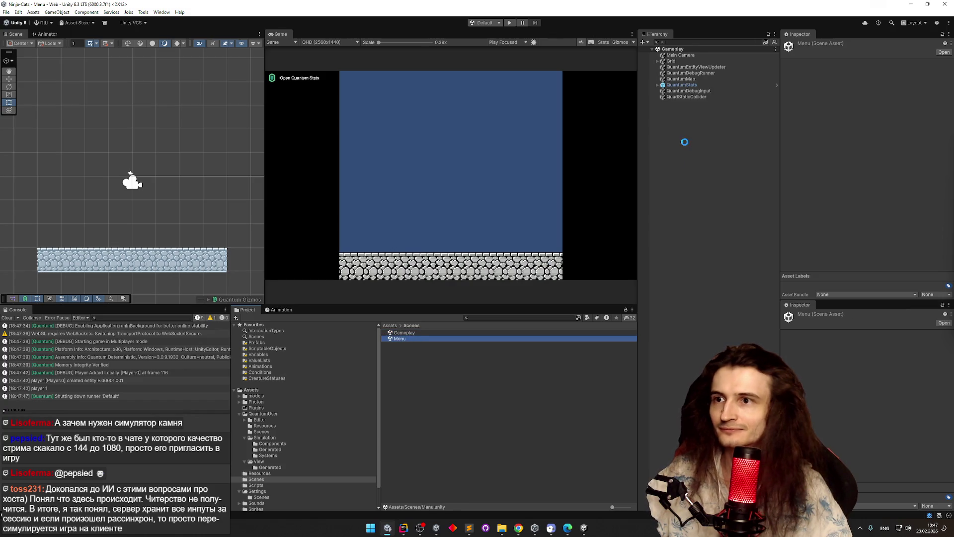
Step: Select QuantumMenu under Canvas and open its QuantumMenuConfig asset
click(665, 56)
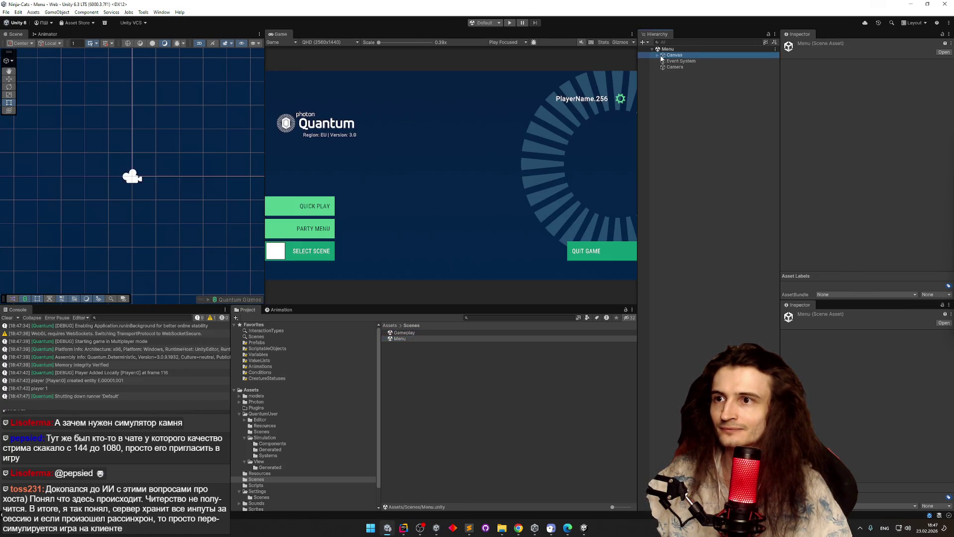
click(657, 55)
click(686, 61)
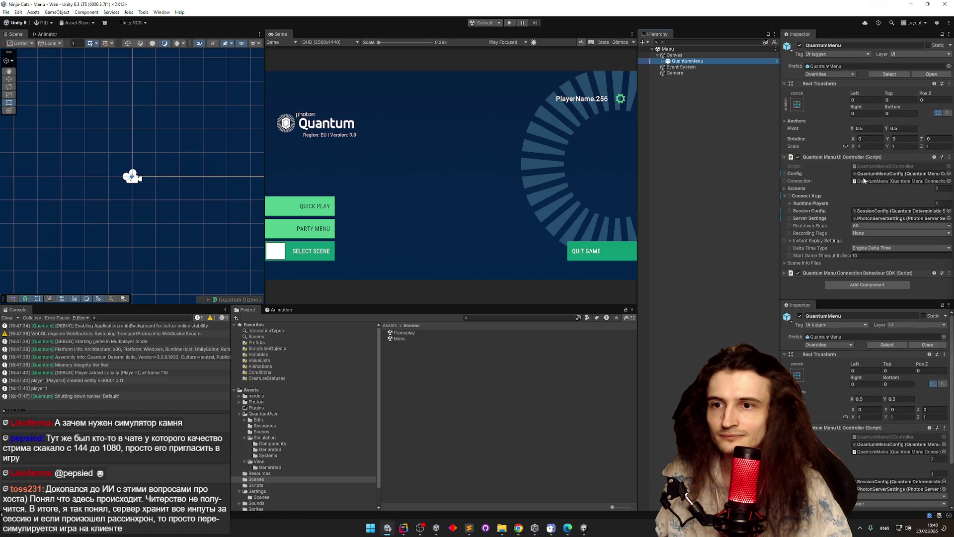
double_click(867, 174)
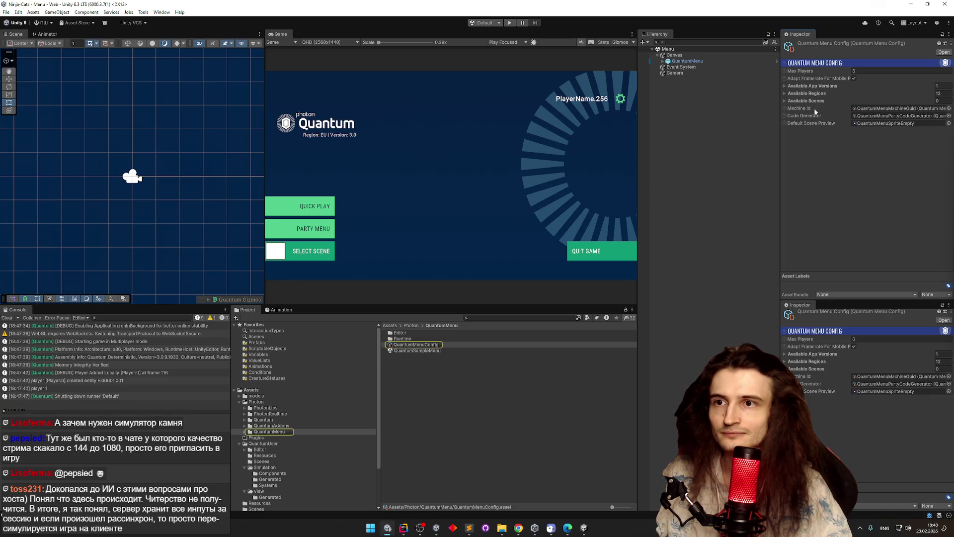
Step: Add an Available Scenes entry named 'Gameplay' with Scene Path set to the Gameplay scene
click(783, 99)
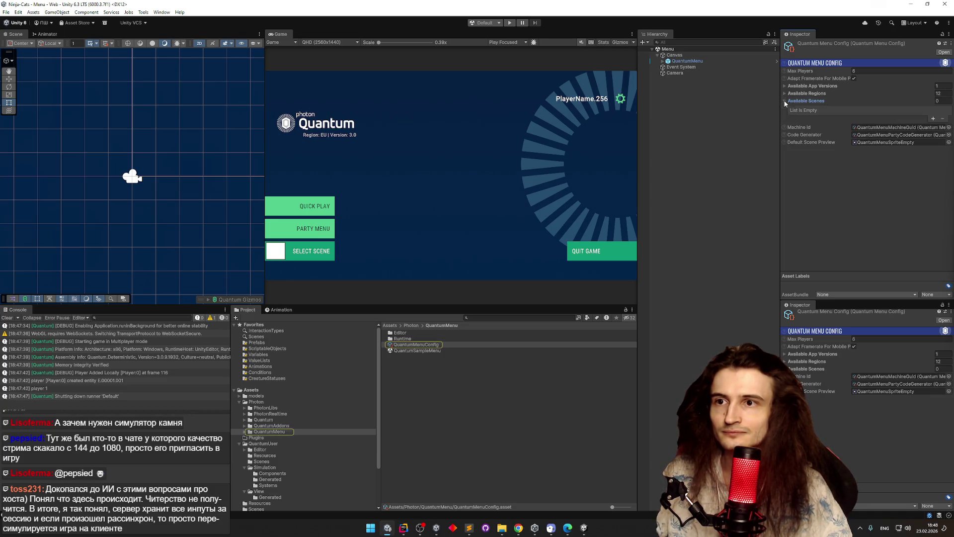
click(932, 119)
click(863, 114)
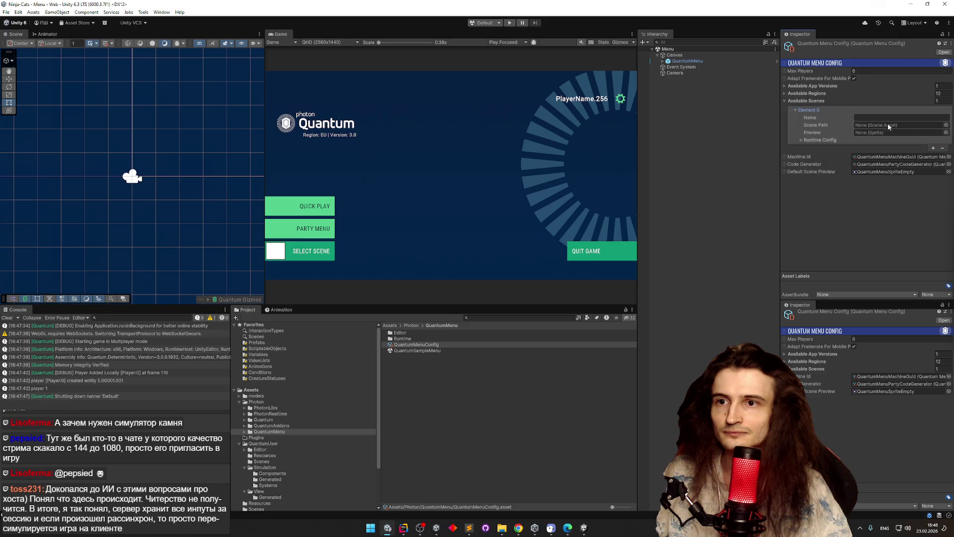
click(946, 125)
double_click(499, 168)
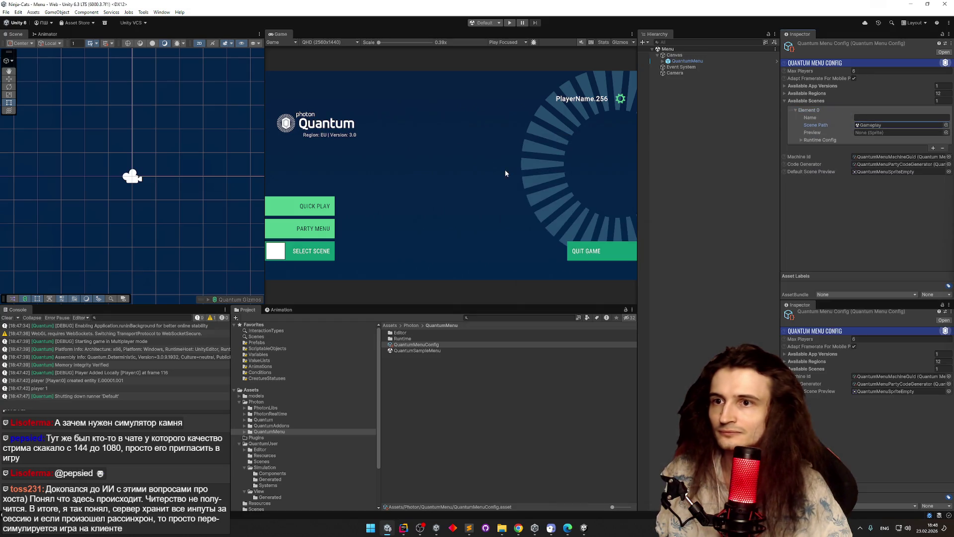
click(868, 118)
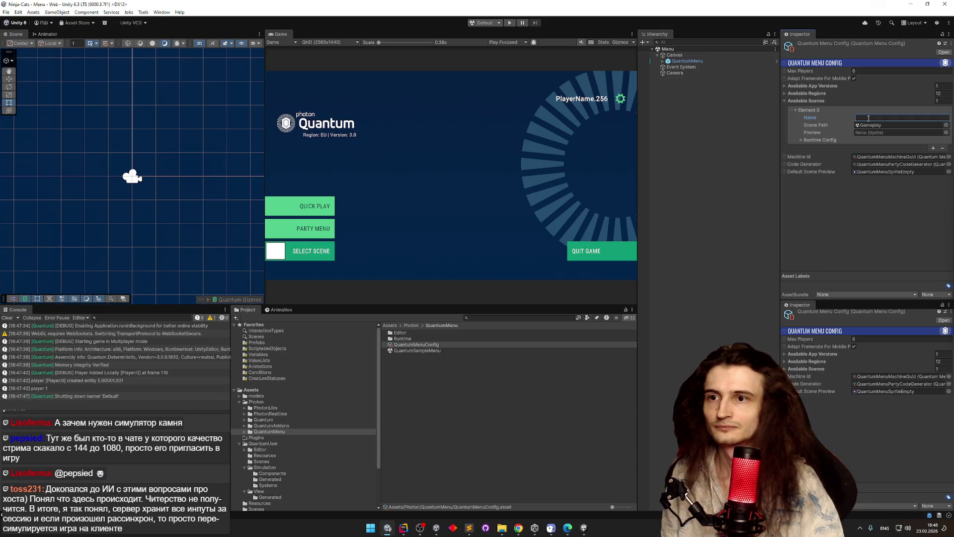
text(Gameplay)
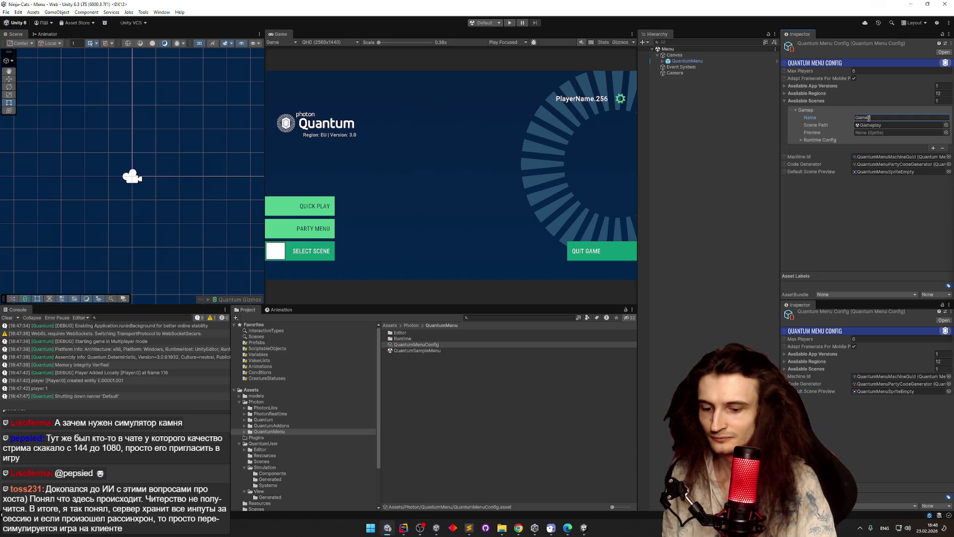
click(817, 140)
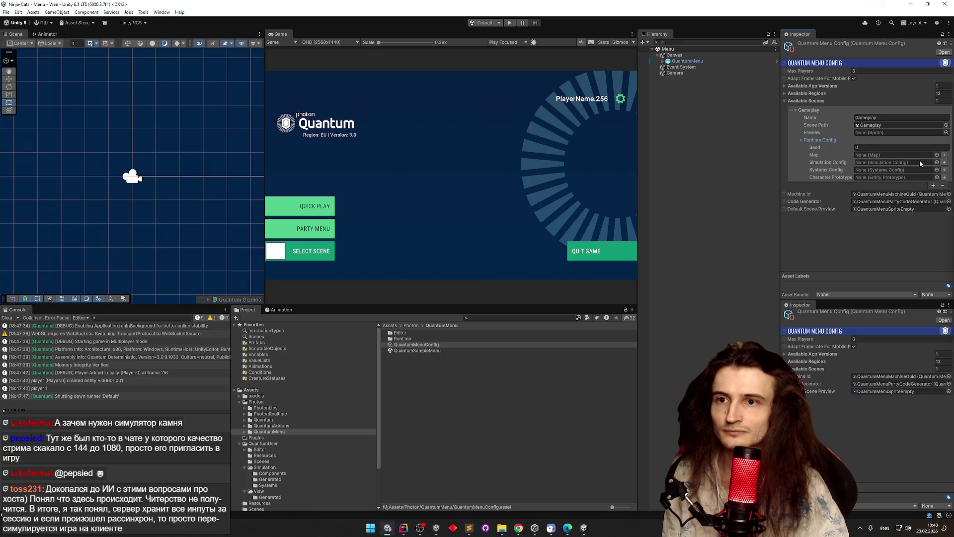
Step: Set the Gameplay entry's map to NewQuantumMap and simulation config to DefaultConfigSimulation
click(937, 158)
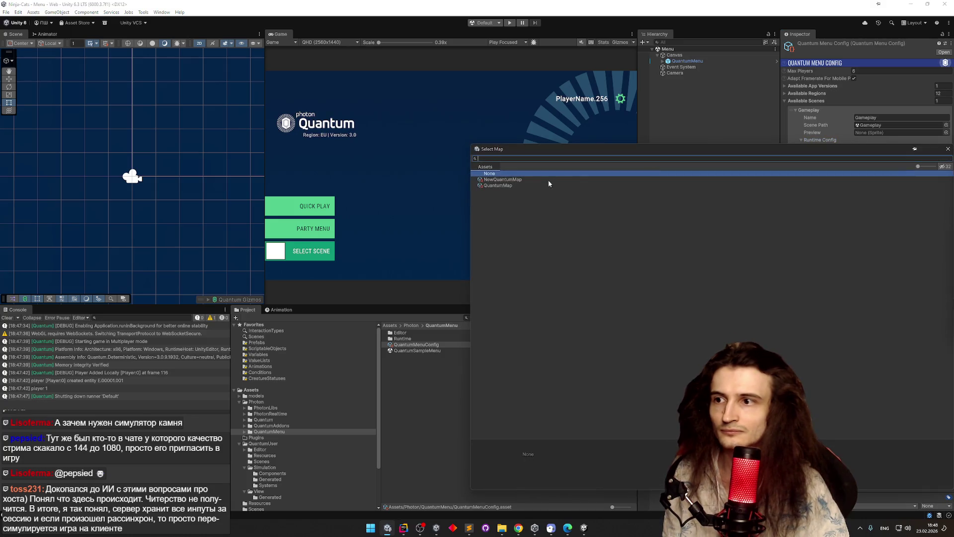
click(518, 180)
click(517, 185)
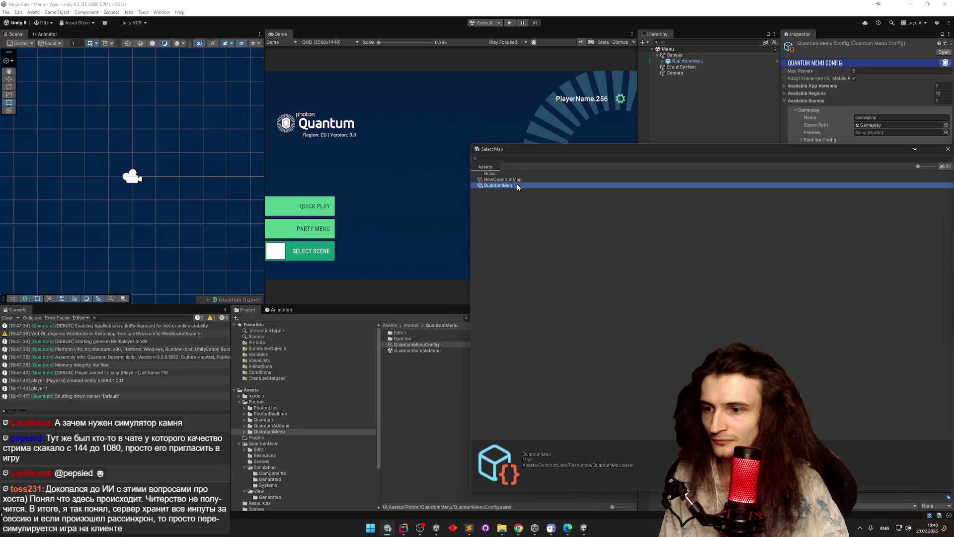
double_click(517, 185)
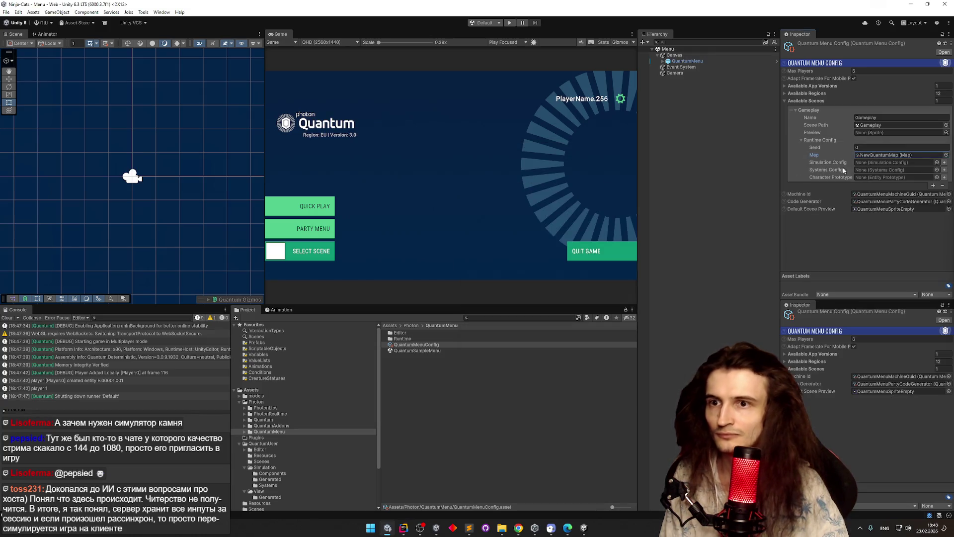
click(930, 167)
double_click(512, 189)
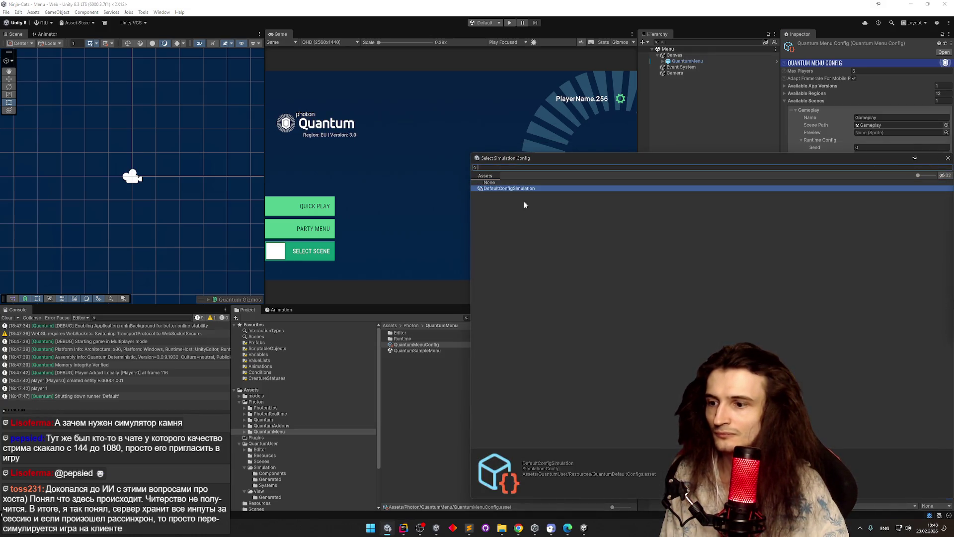
Step: Inspect NewQuantumMap's 2D static colliders, then return to the QuantumMenuConfig asset
click(890, 154)
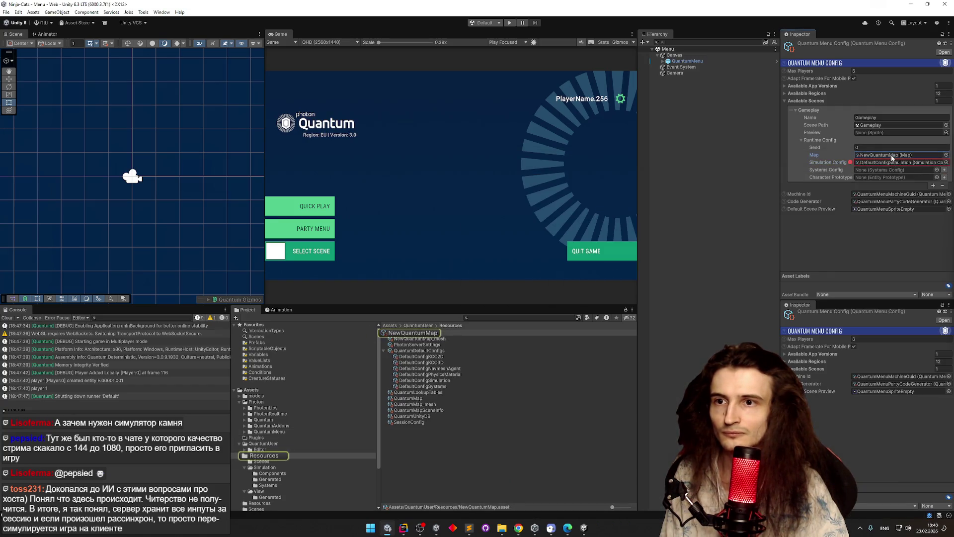
double_click(890, 154)
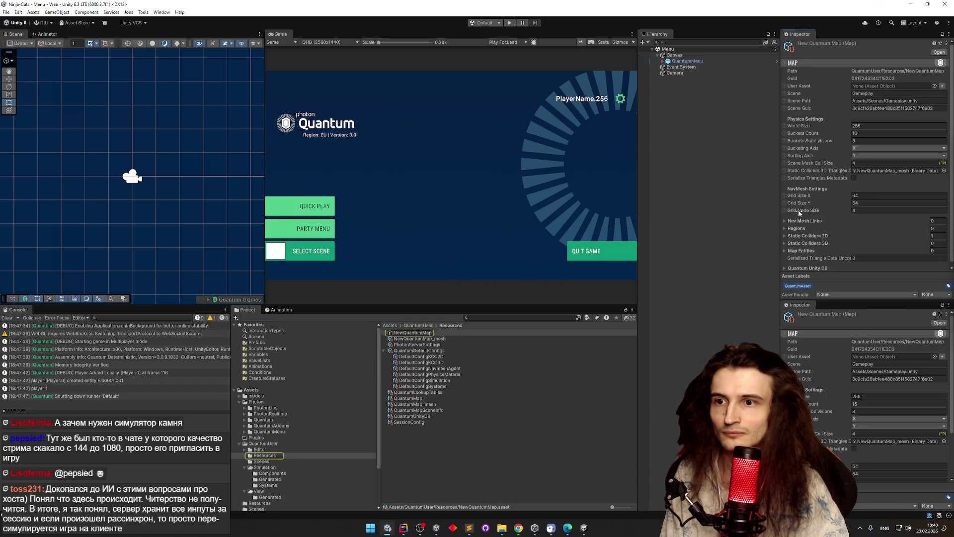
click(785, 236)
click(785, 236)
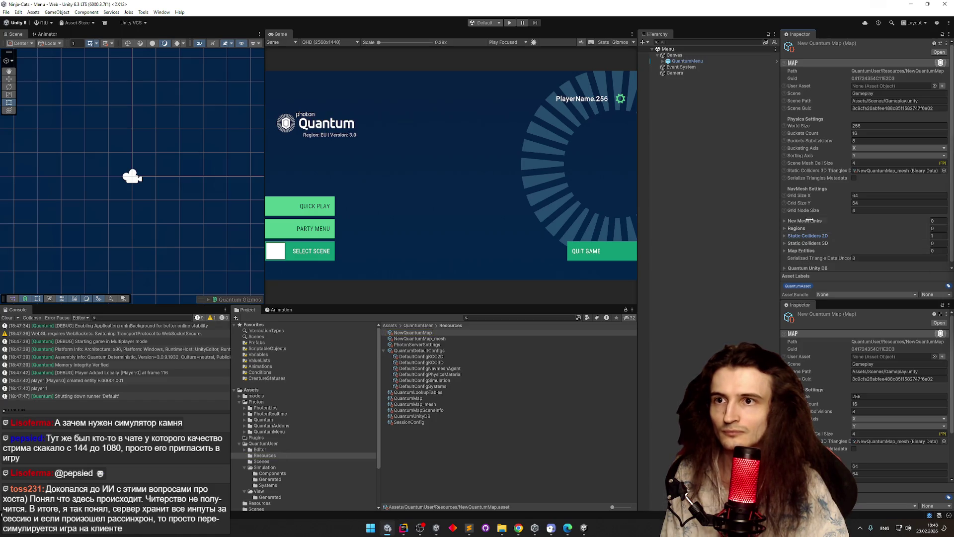
click(687, 61)
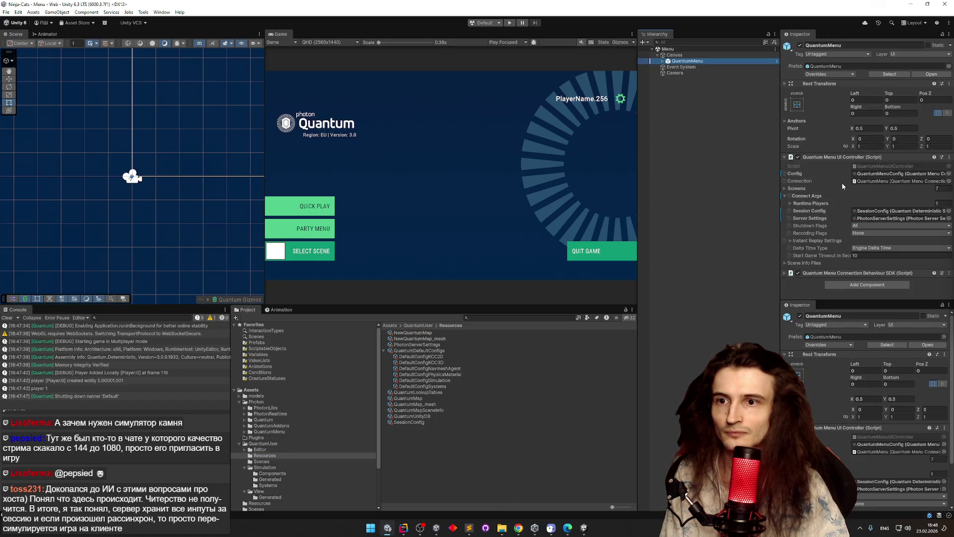
double_click(879, 173)
Step: Set systems config to DefaultConfigSystems and Character Prototype to CharacterEntityPrototype
click(936, 170)
double_click(505, 196)
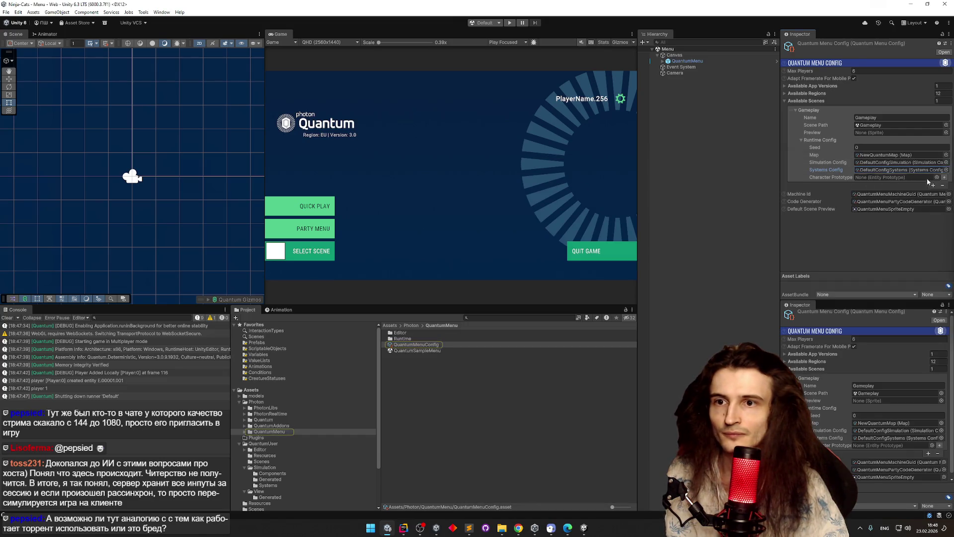
click(937, 178)
double_click(521, 202)
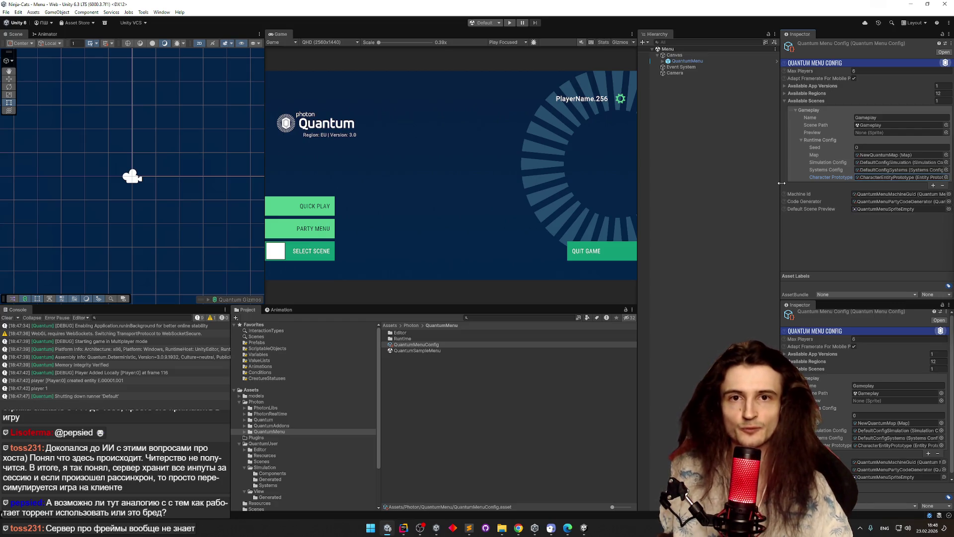
Step: Widen the Inspector, check the Gameplay entry under Available Scenes, and enter Play mode
drag(782, 183, 775, 182)
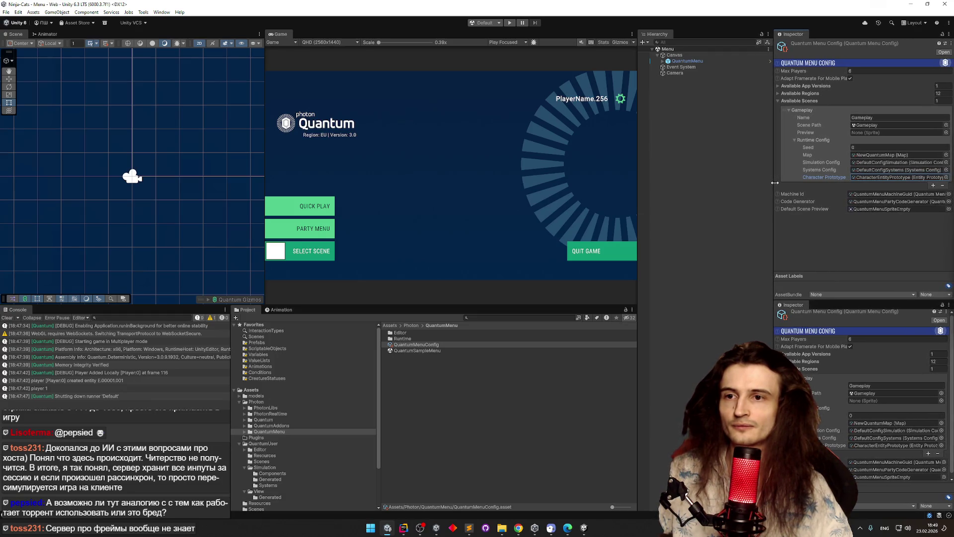
click(777, 101)
click(778, 102)
click(777, 102)
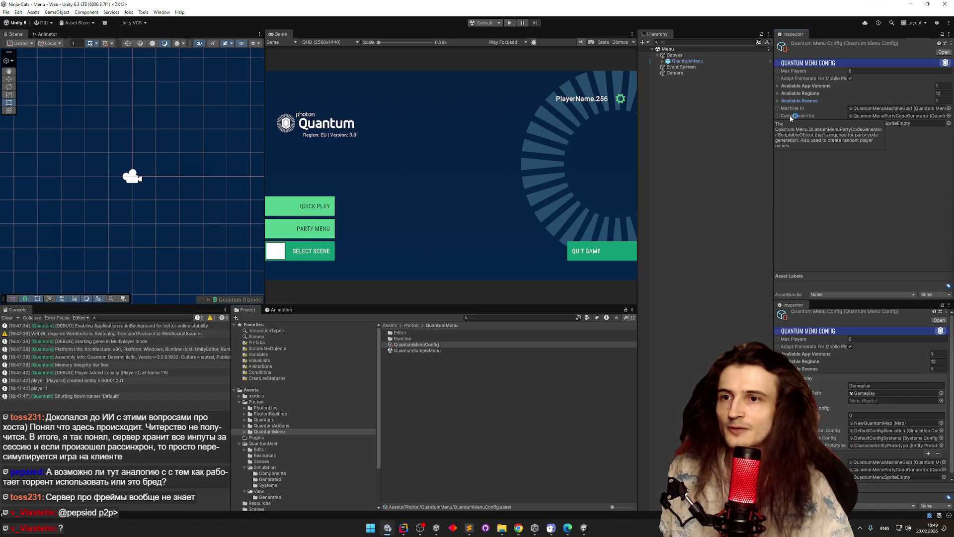
click(778, 101)
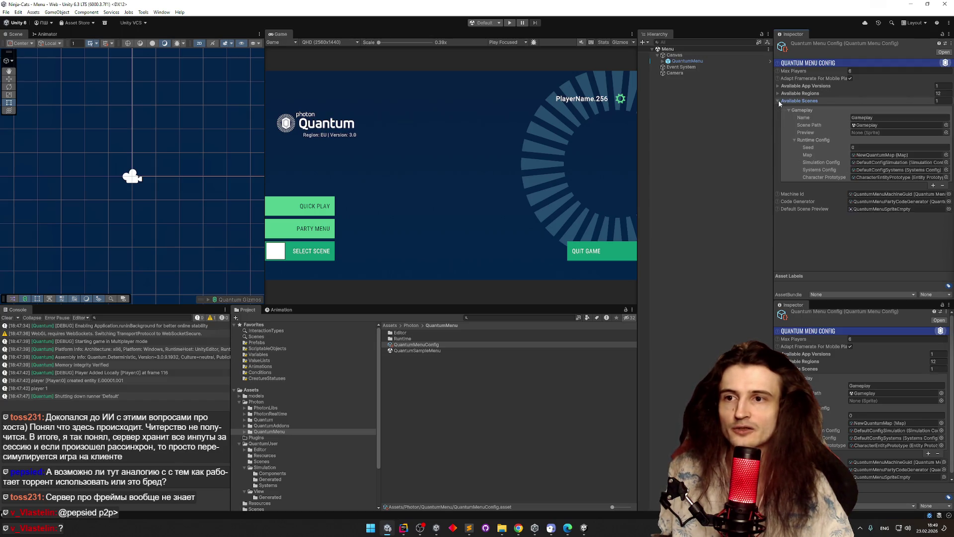
click(778, 101)
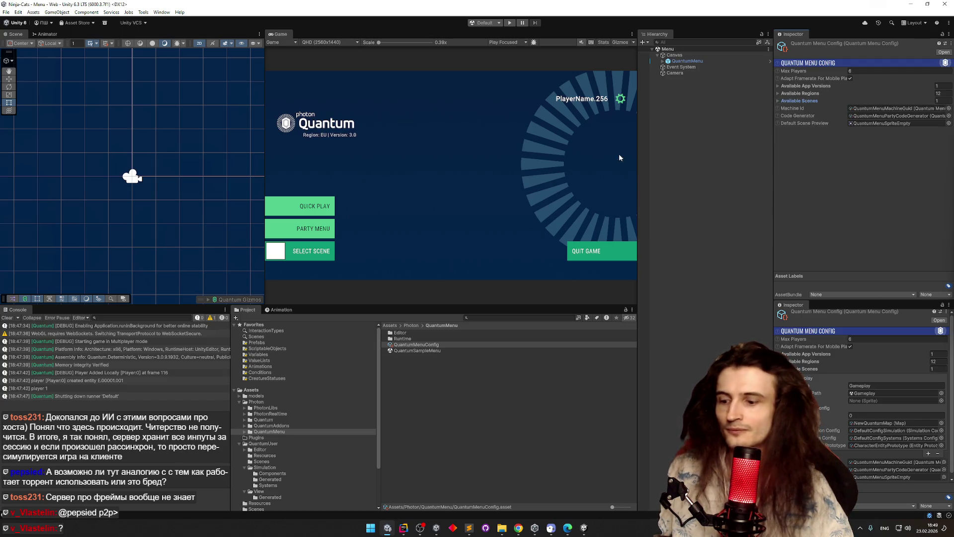
key(ctrl+p)
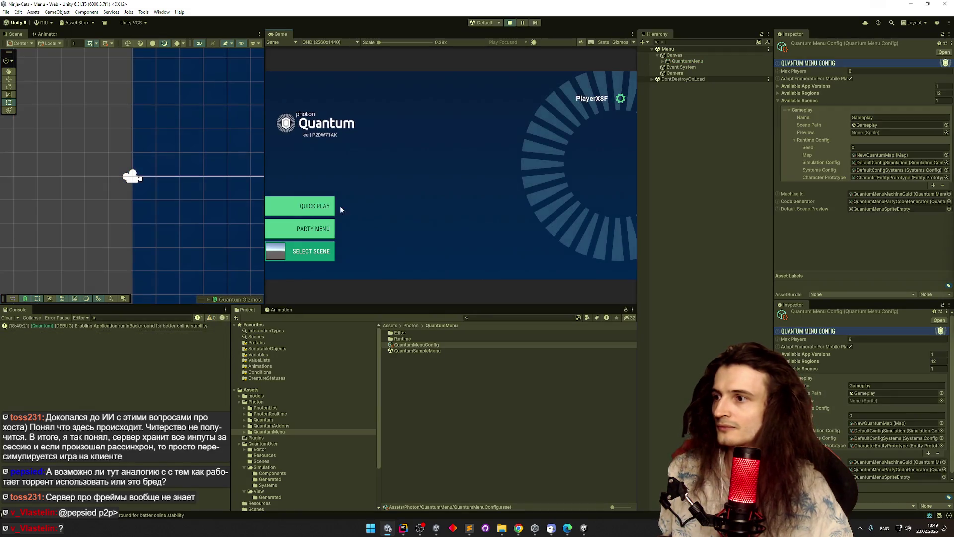
Step: Attempt Quick Play, which fails because Gameplay isn't in the active build profile
click(329, 206)
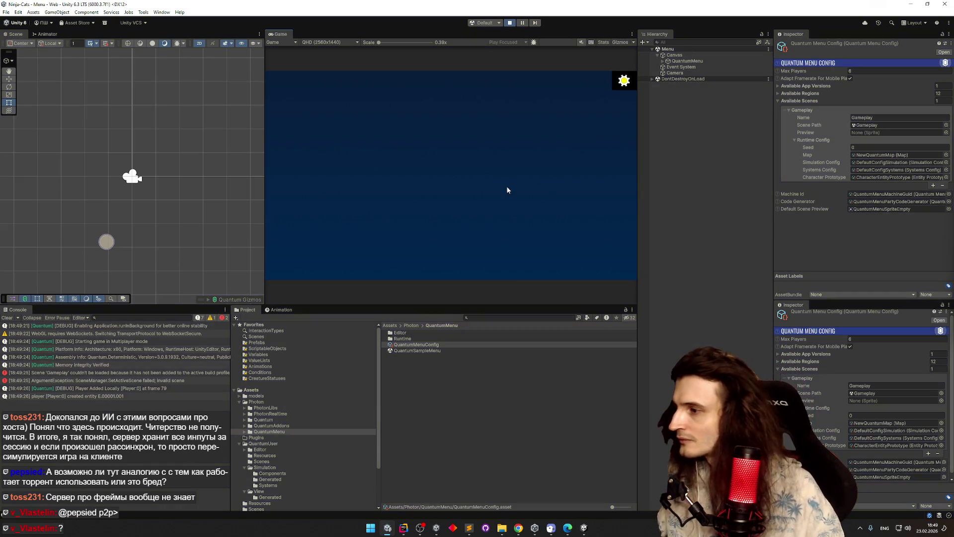
click(7, 12)
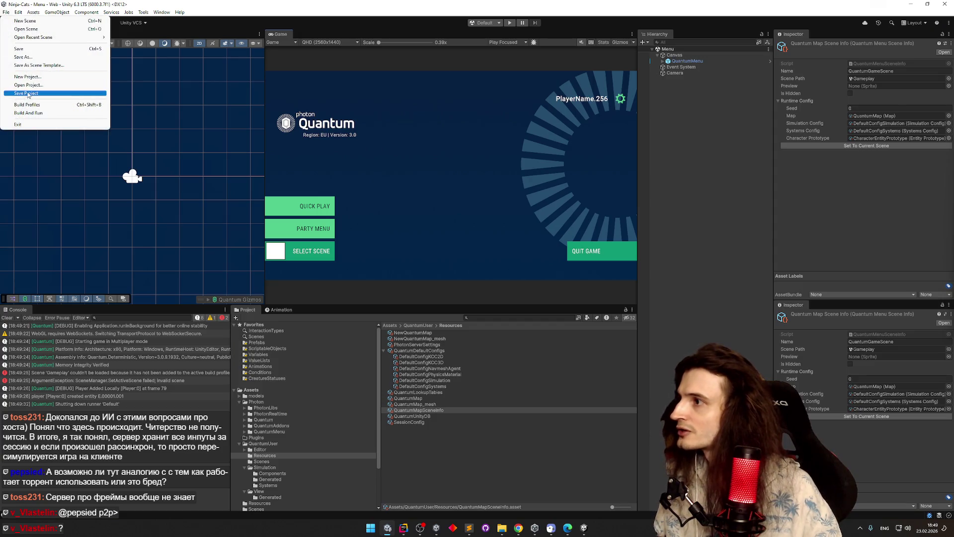
Step: In File > Build Profiles, switch the active platform from Web to Windows
click(27, 104)
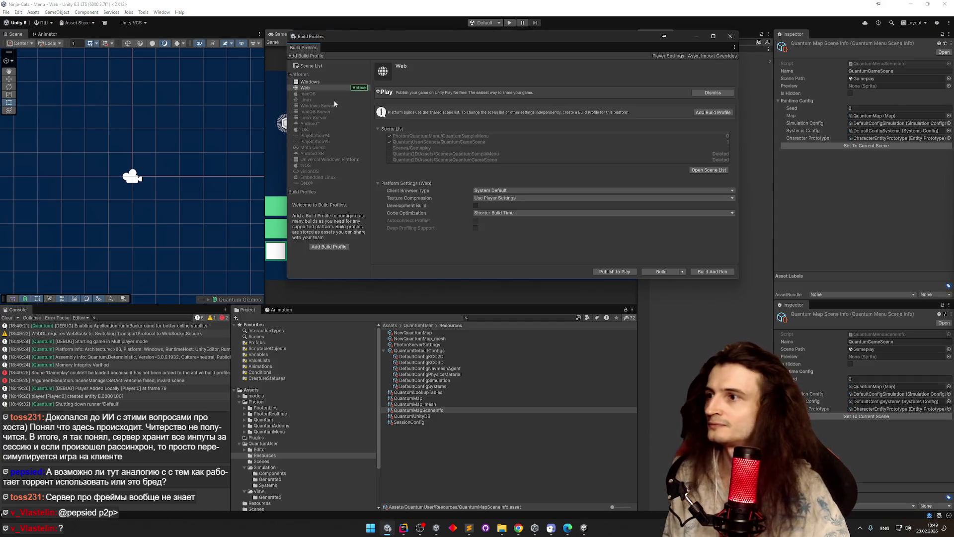
click(330, 83)
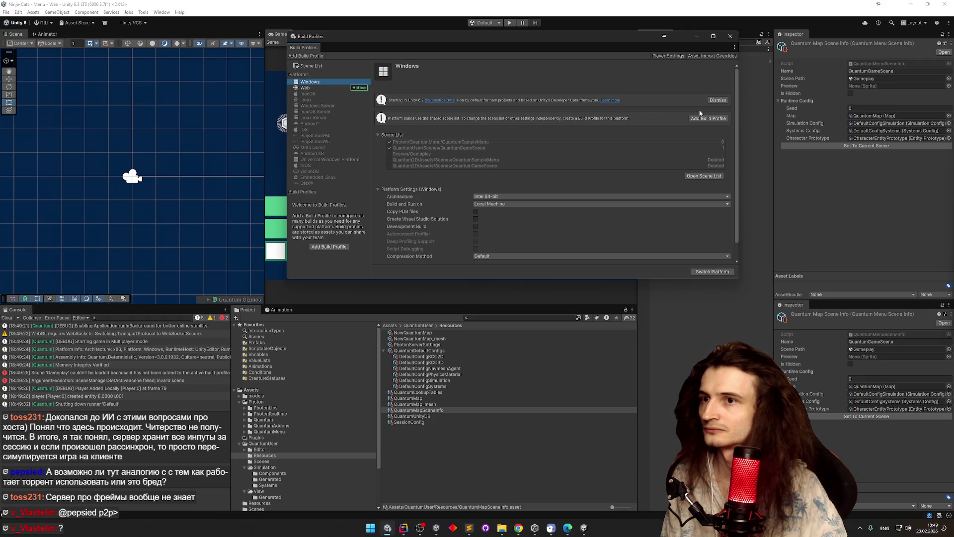
click(719, 269)
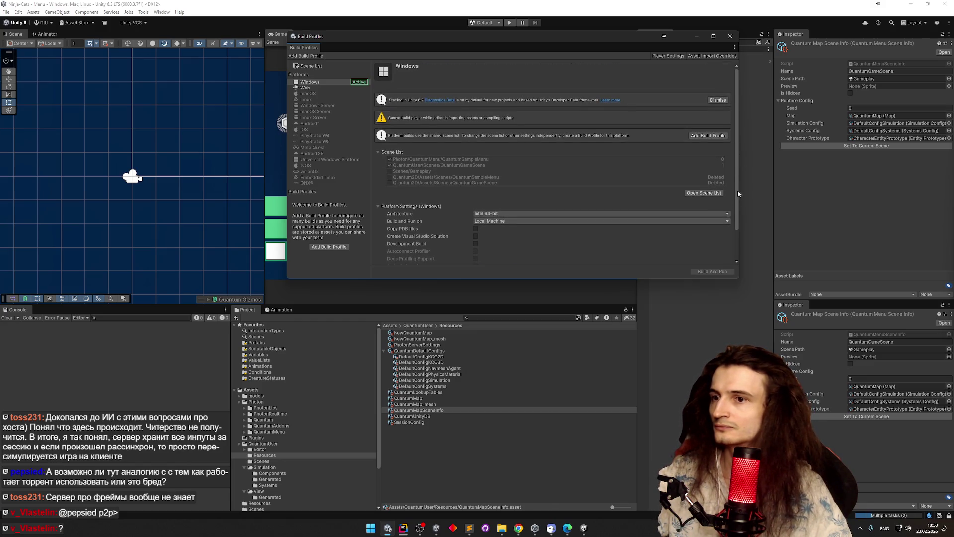
Step: Confirm Scenes/Gameplay is ticked in the Build Profiles scene list, then close the window
drag(737, 186, 735, 207)
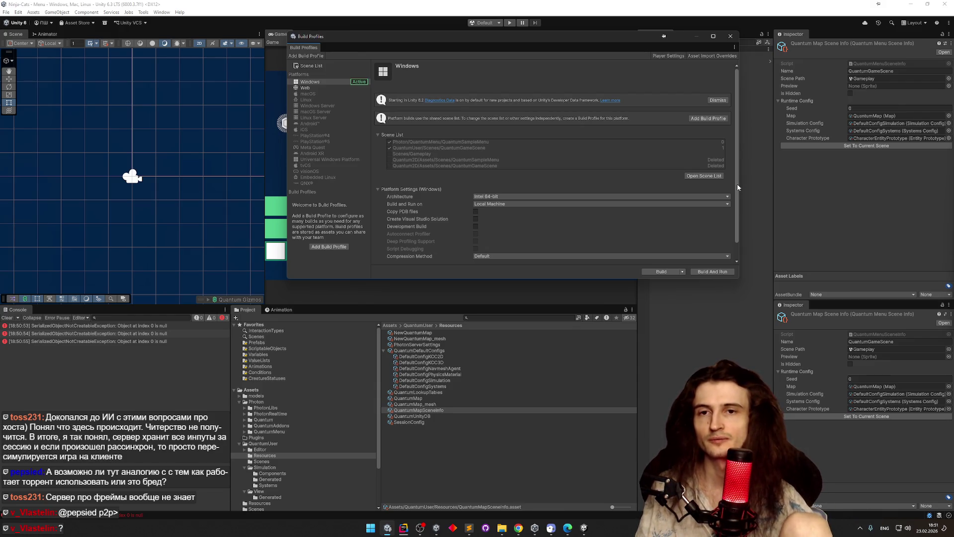
drag(737, 187, 732, 199)
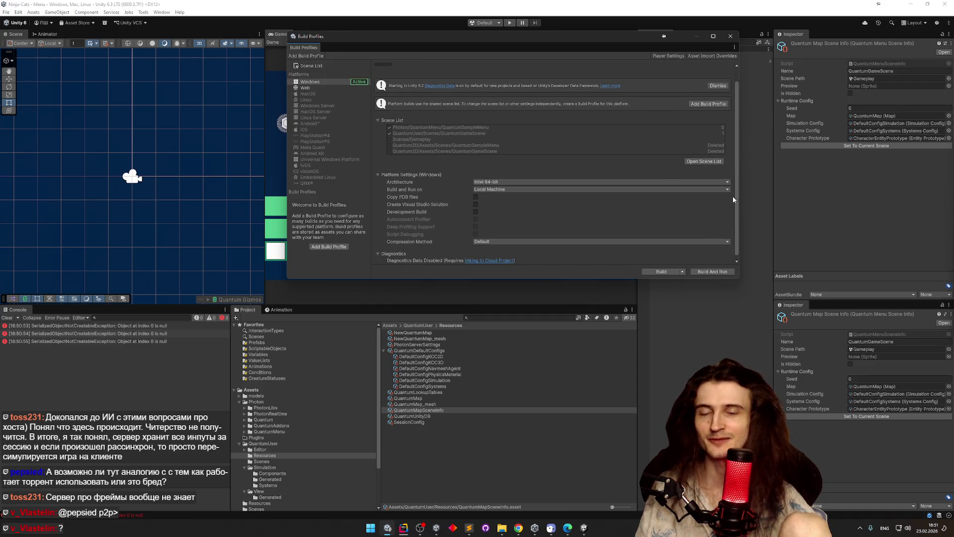
drag(732, 200, 733, 179)
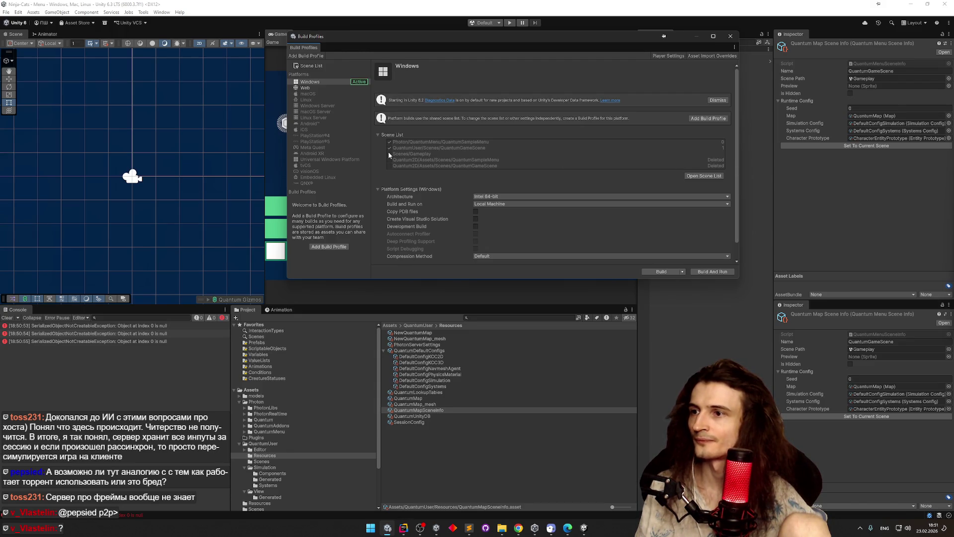
click(696, 177)
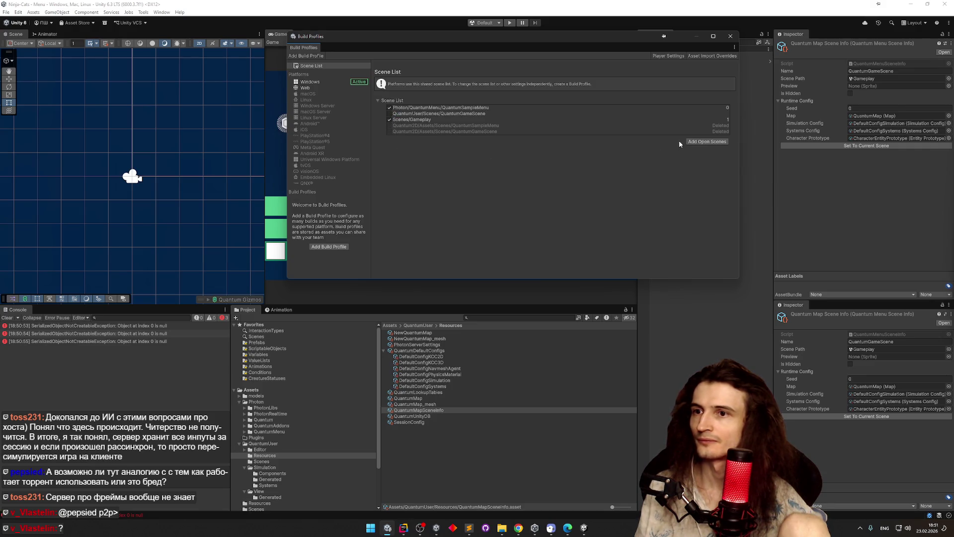
click(730, 35)
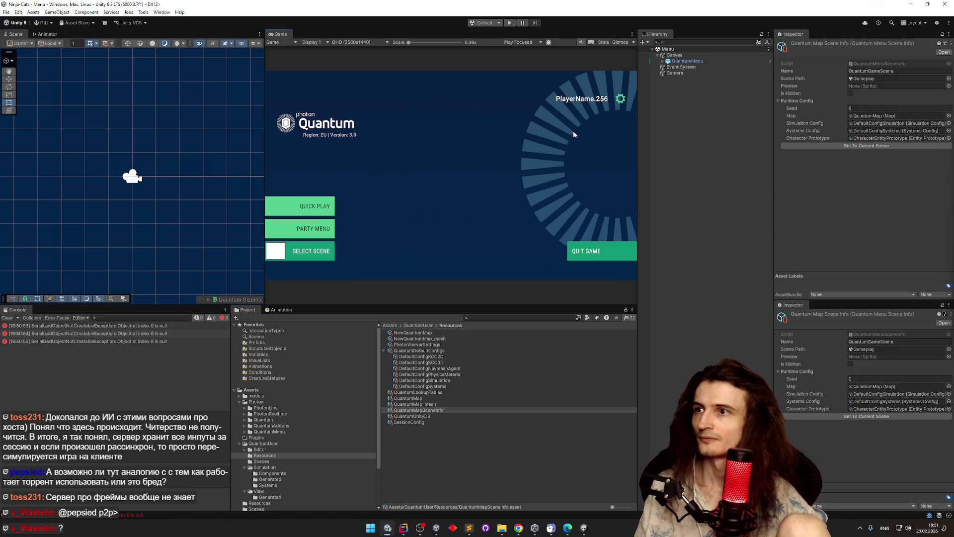
Step: Quick Play from Menu so the cat spawns in Gameplay, then stop and clear the Console
key(ctrl+p)
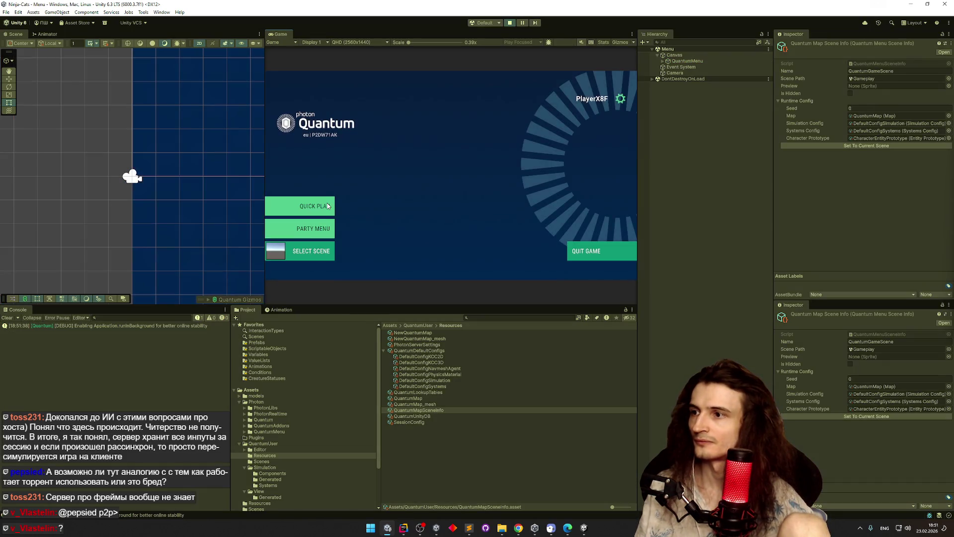
click(328, 206)
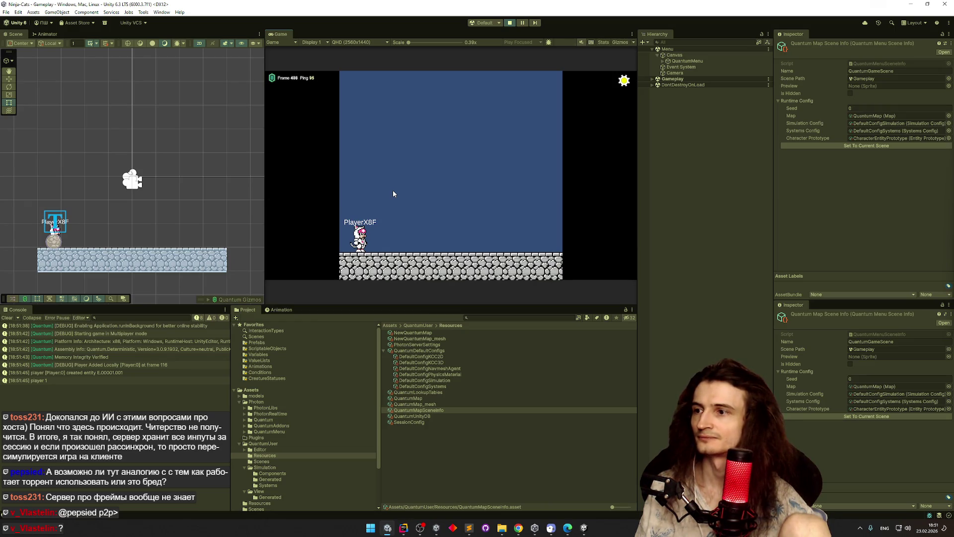
key(ctrl+p)
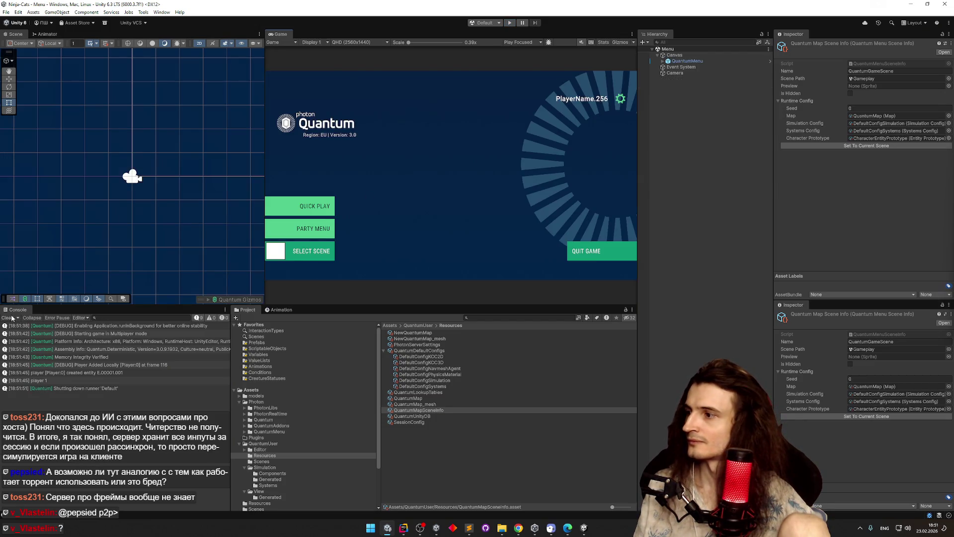
click(10, 317)
Step: Build the Windows player from Build Profiles, choosing builds/Ninja-Cats as the output folder
click(6, 12)
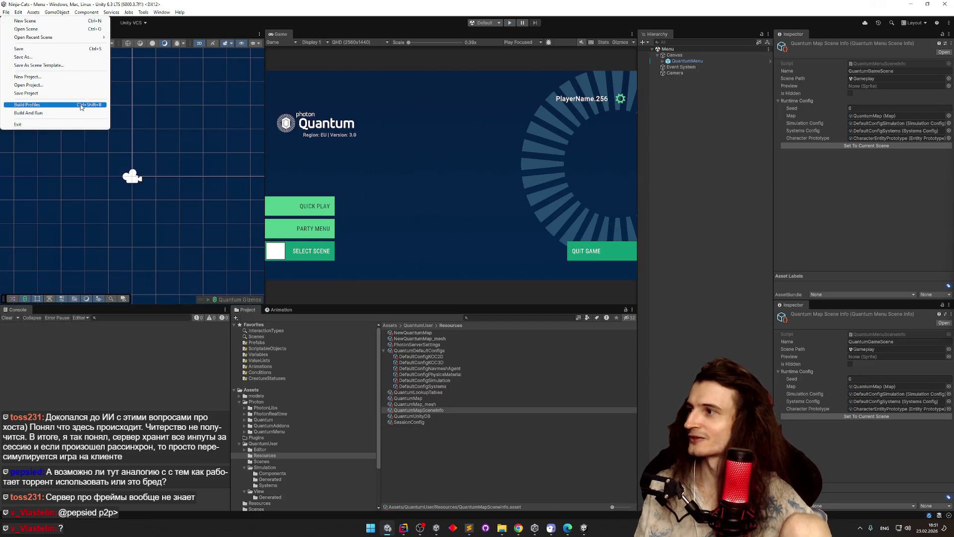
click(81, 105)
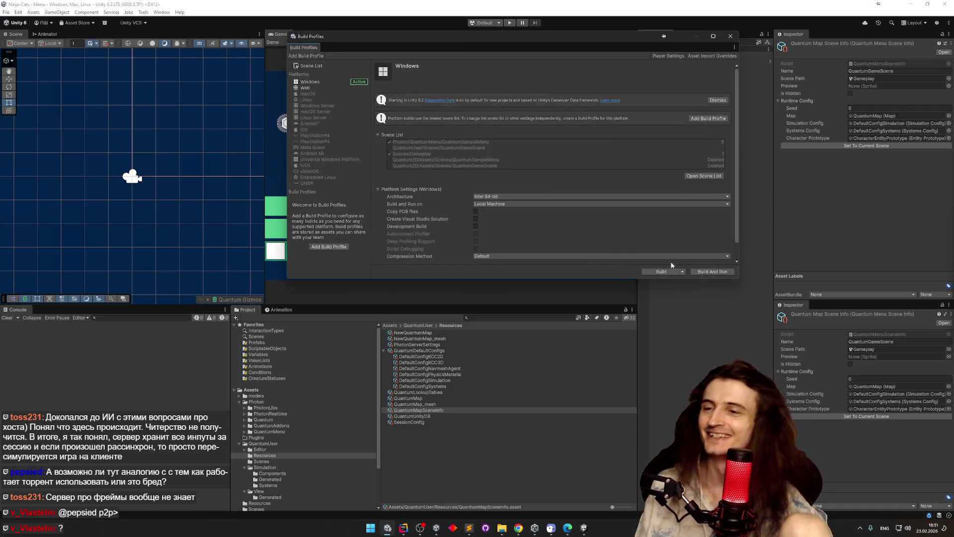
click(675, 274)
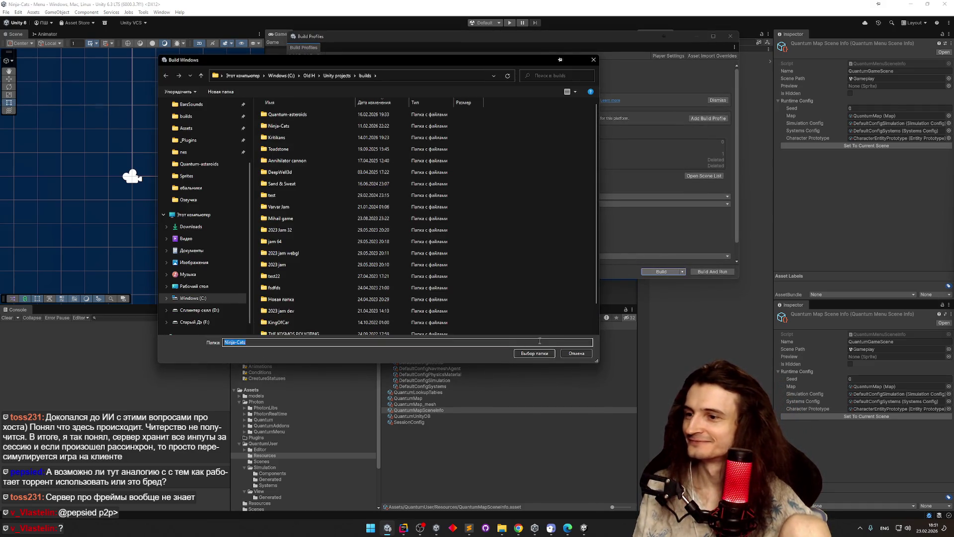
click(542, 355)
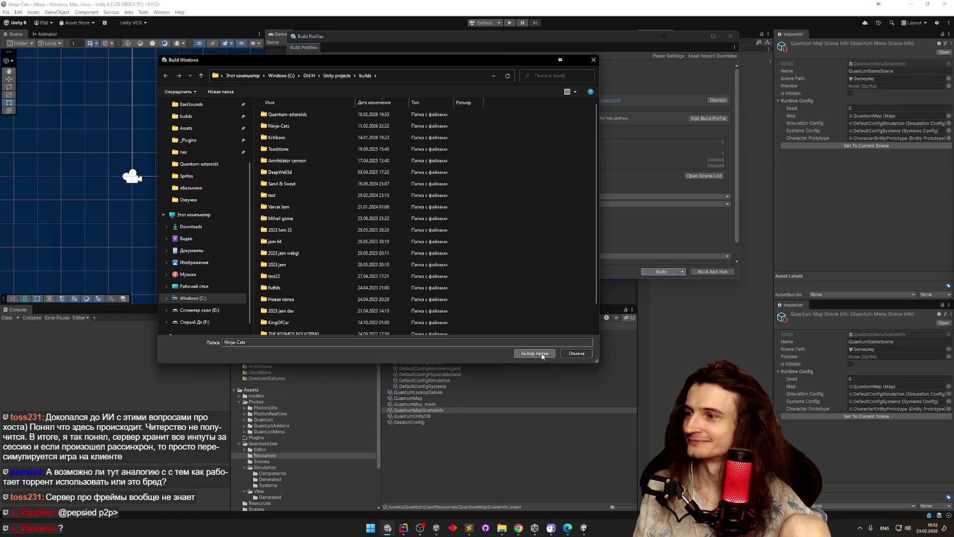
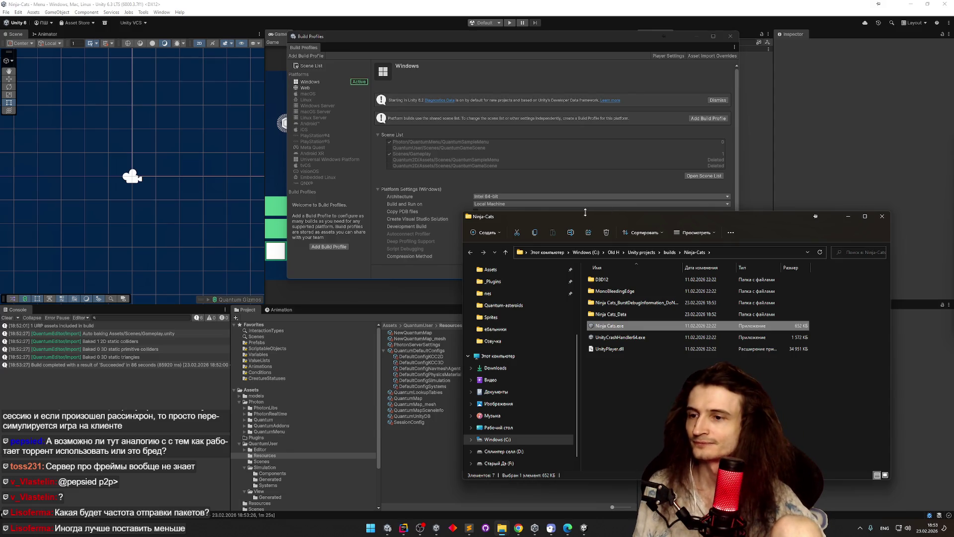
Step: Compress the Ninja-Cats folder in builds into Ninja-Cats.zip and open a new browser tab
click(669, 252)
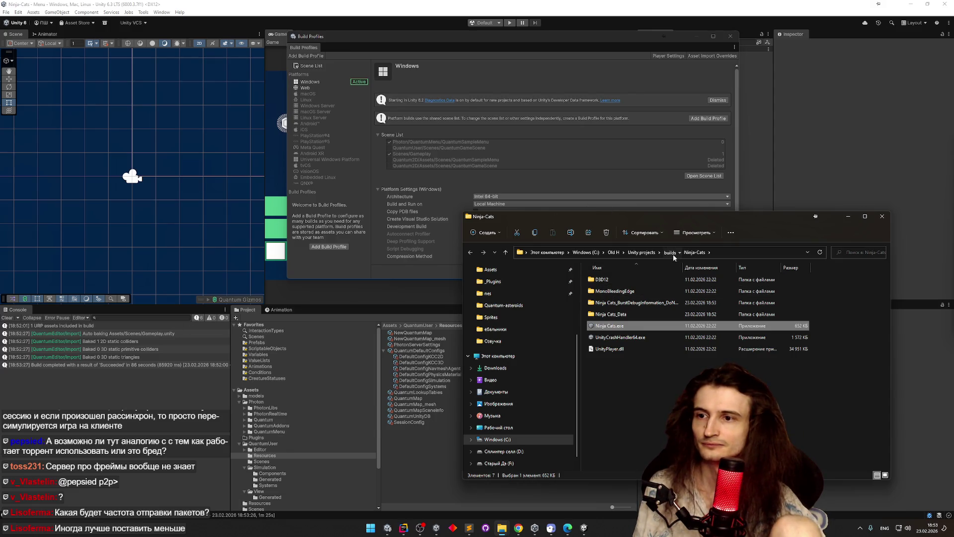
right_click(625, 293)
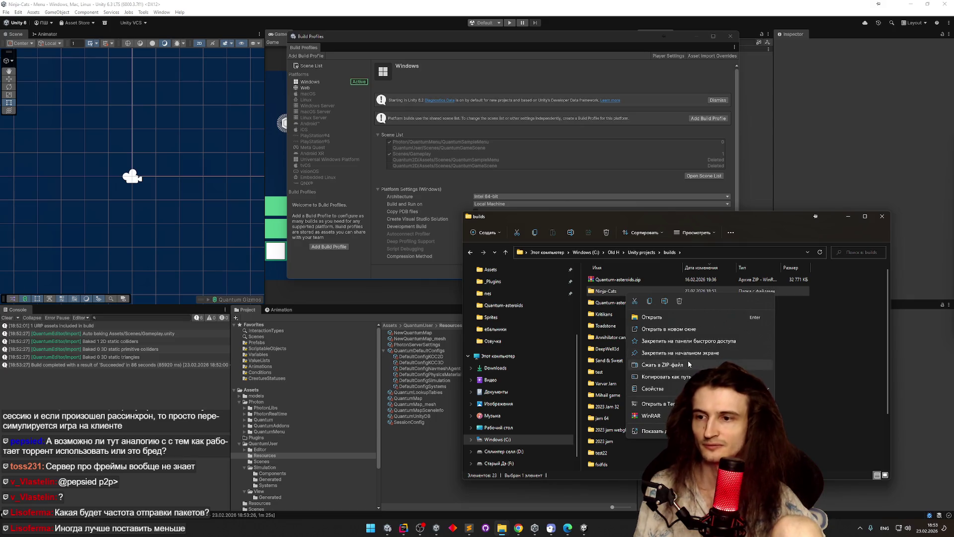
click(609, 294)
double_click(609, 294)
key(alt+Left)
right_click(624, 292)
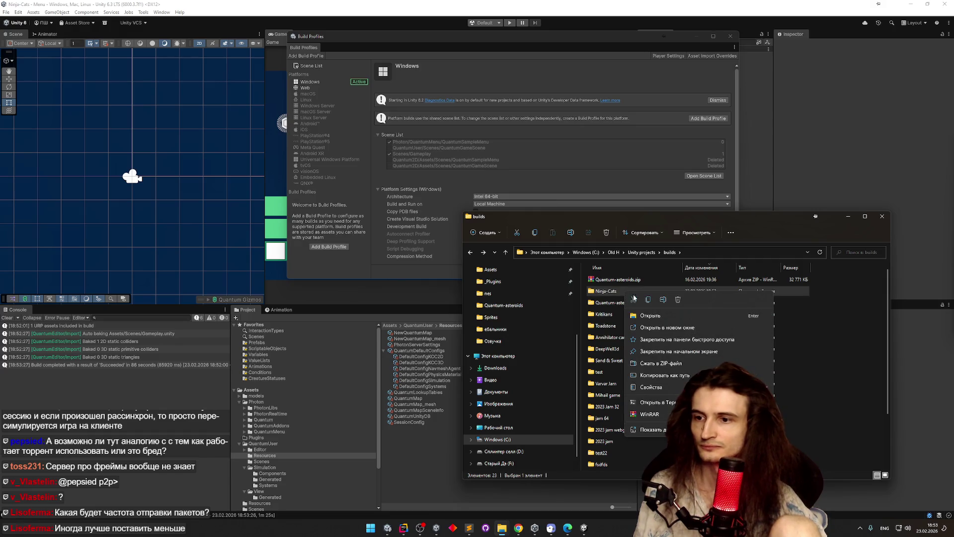
click(667, 364)
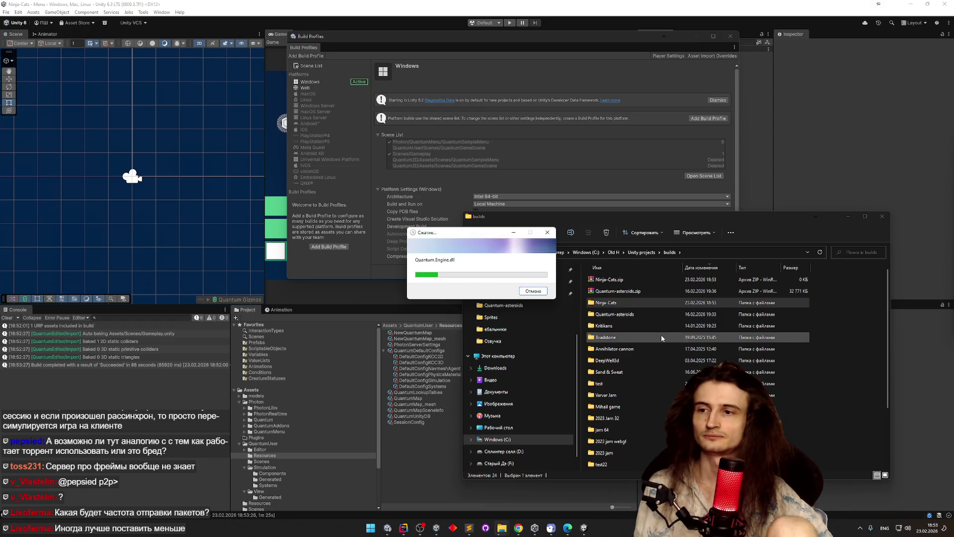
click(518, 528)
click(878, 7)
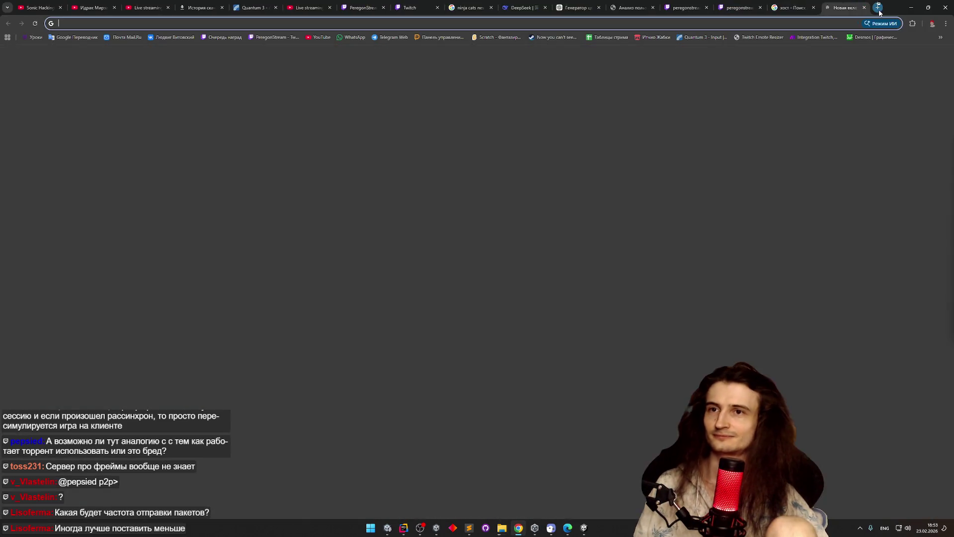
Step: Load dropmefiles.com and drag Ninja-Cats.zip from the builds folder onto its drop zone
text(dropmefil)
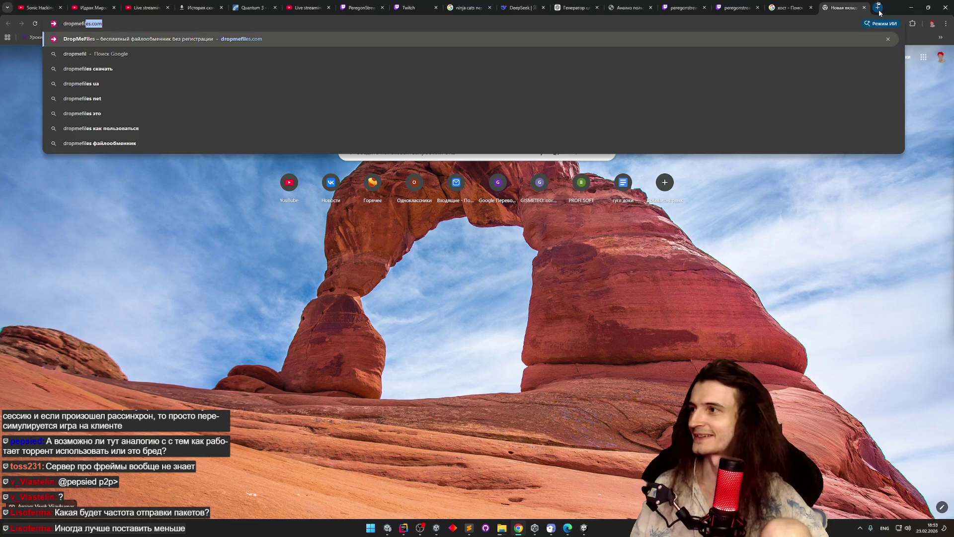
key(Return)
mouse_move(499, 530)
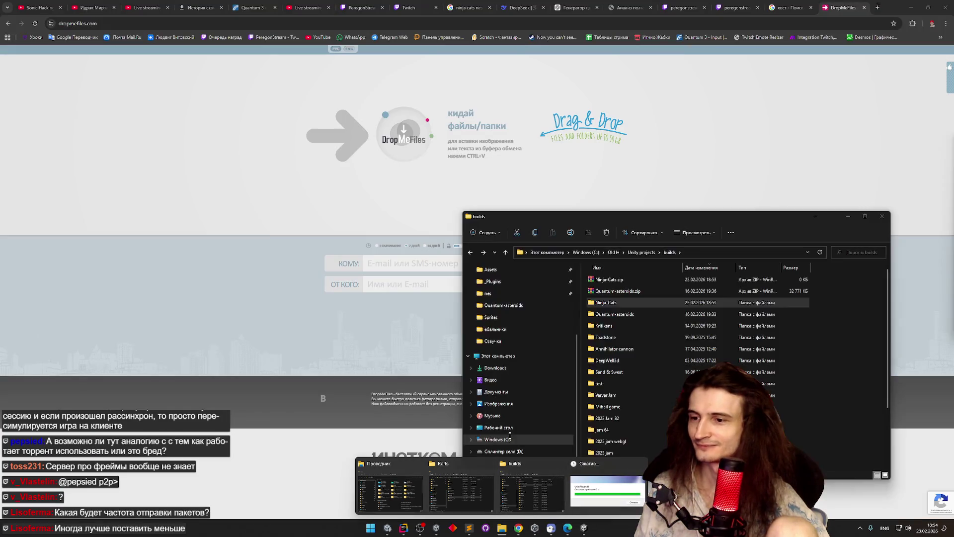
click(512, 477)
mouse_move(600, 285)
mouse_down()
mouse_move(395, 138)
mouse_move(404, 134)
mouse_up()
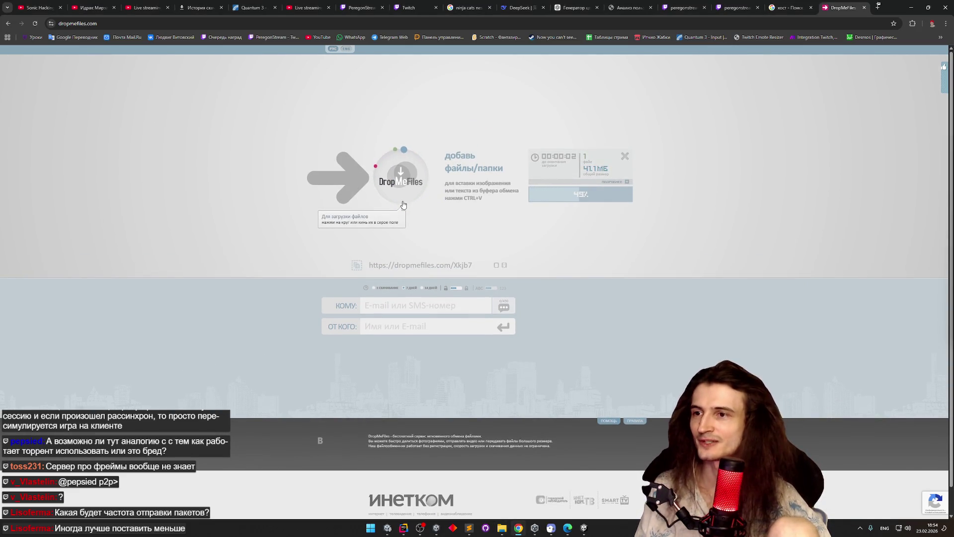
Step: Copy the DropMeFiles share link for the uploaded archive
right_click(409, 264)
click(453, 332)
right_click(436, 265)
click(479, 333)
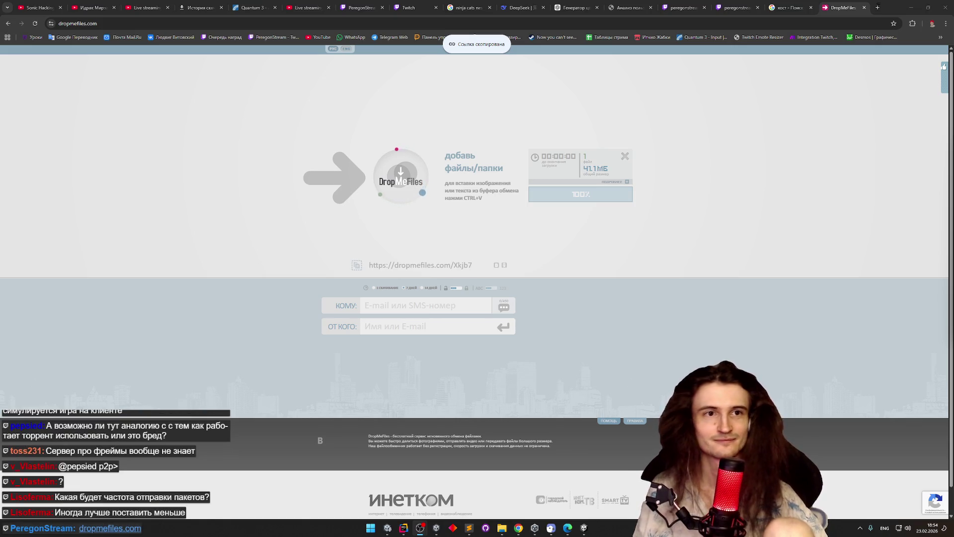
Step: Open the Ninja-Cats build folder in Explorer and launch the Ninja Cats executable
mouse_move(501, 527)
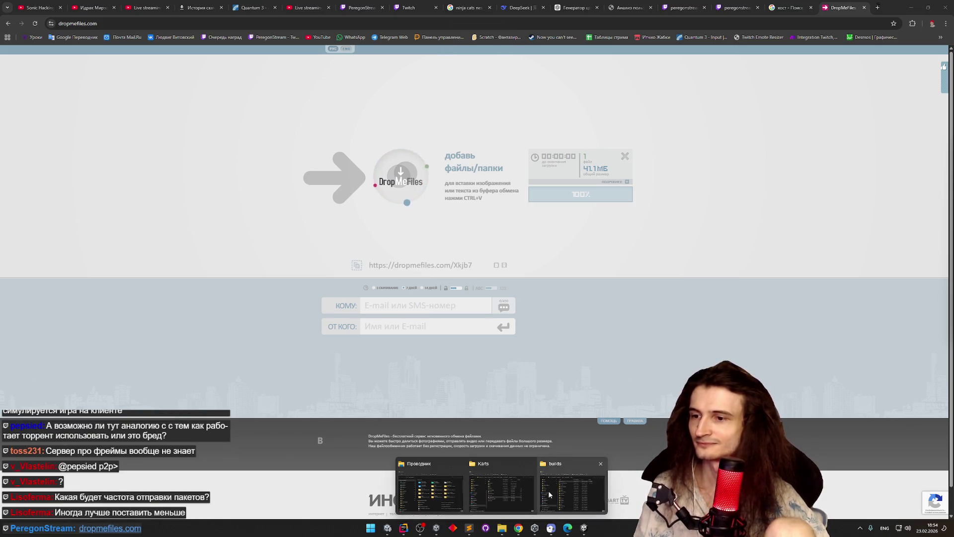
click(549, 496)
double_click(618, 308)
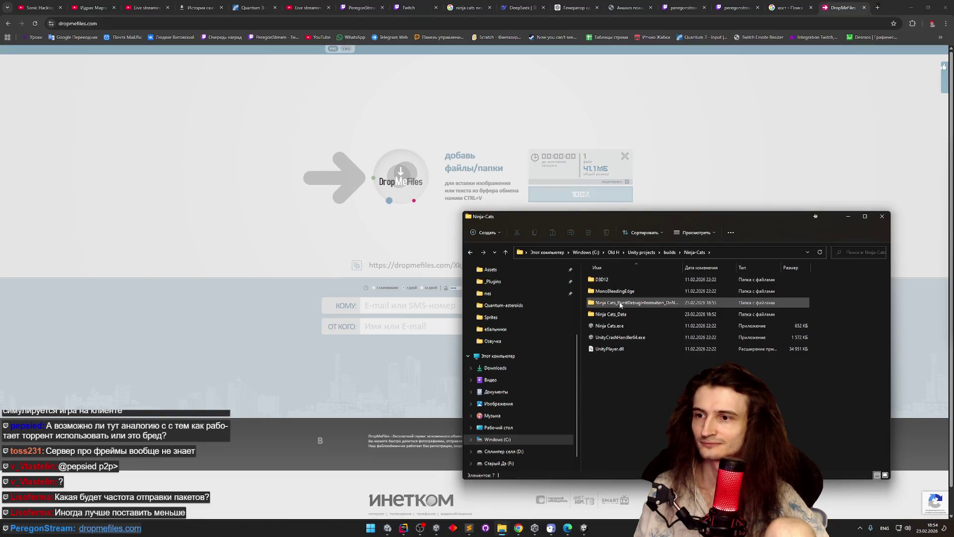
click(617, 327)
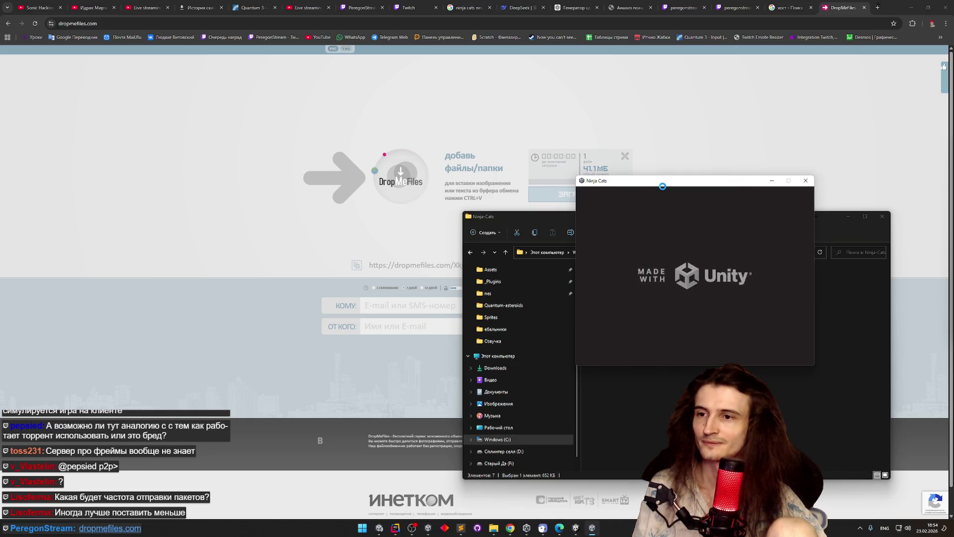
Step: Make the game fill the screen, rename player PlayerZV9 to the streamer's nickname, and open Settings
drag(665, 185, 557, 164)
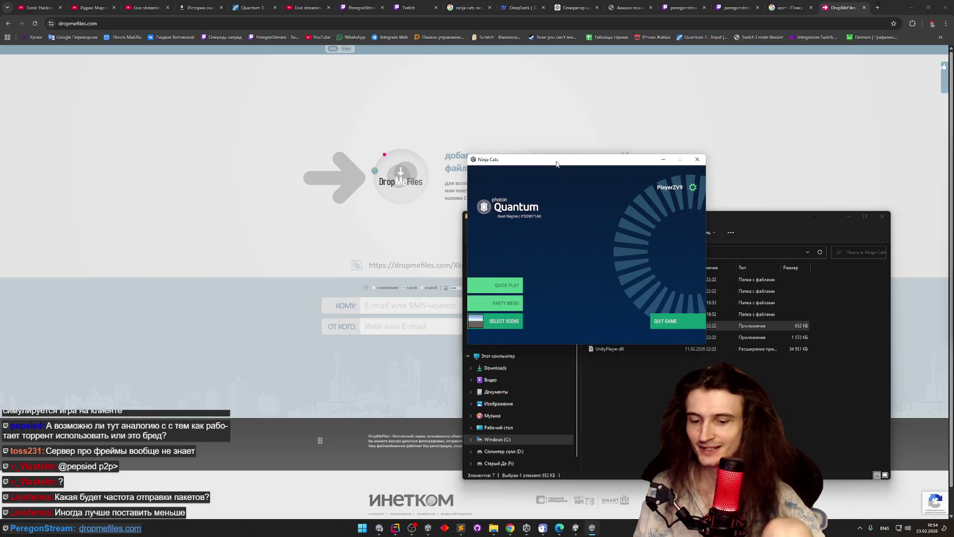
key(alt+Return)
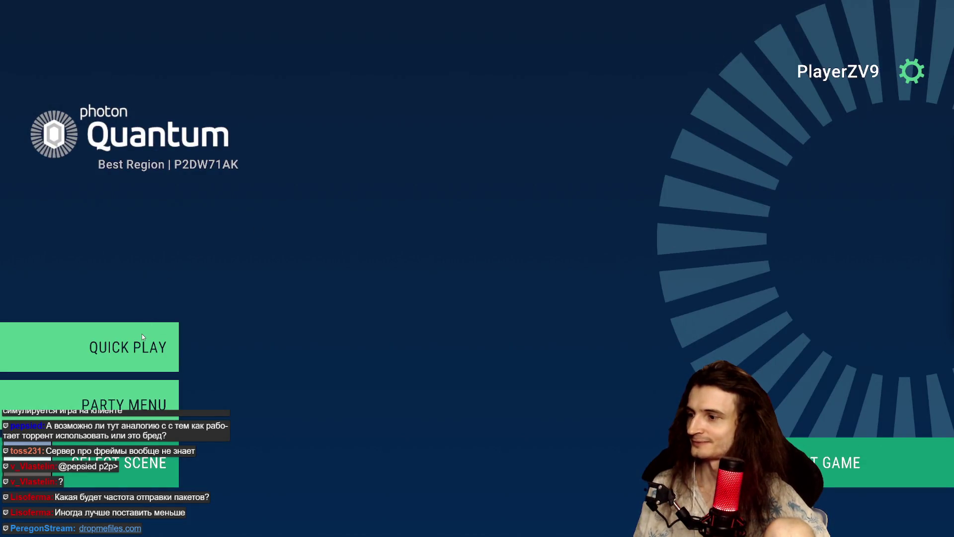
click(852, 79)
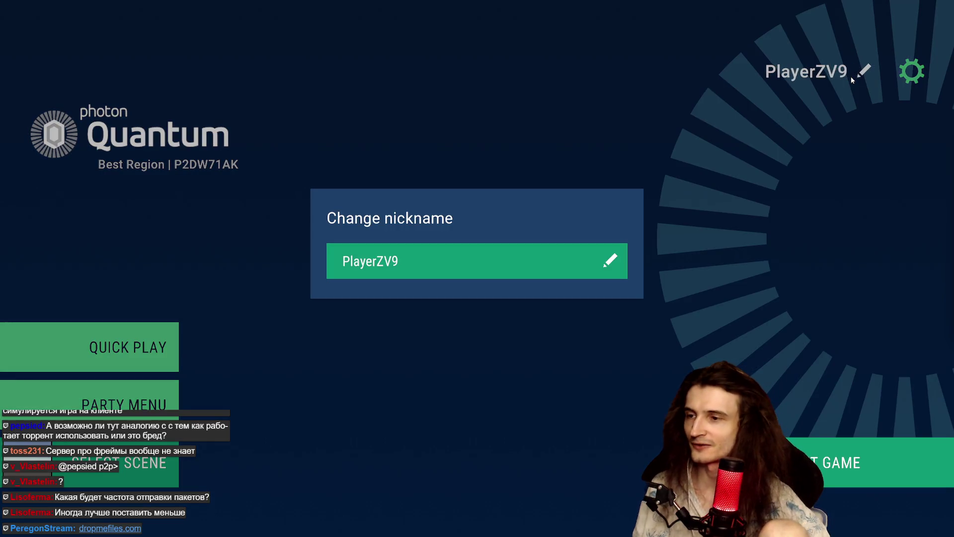
click(454, 264)
text(Peregon)
key(Return)
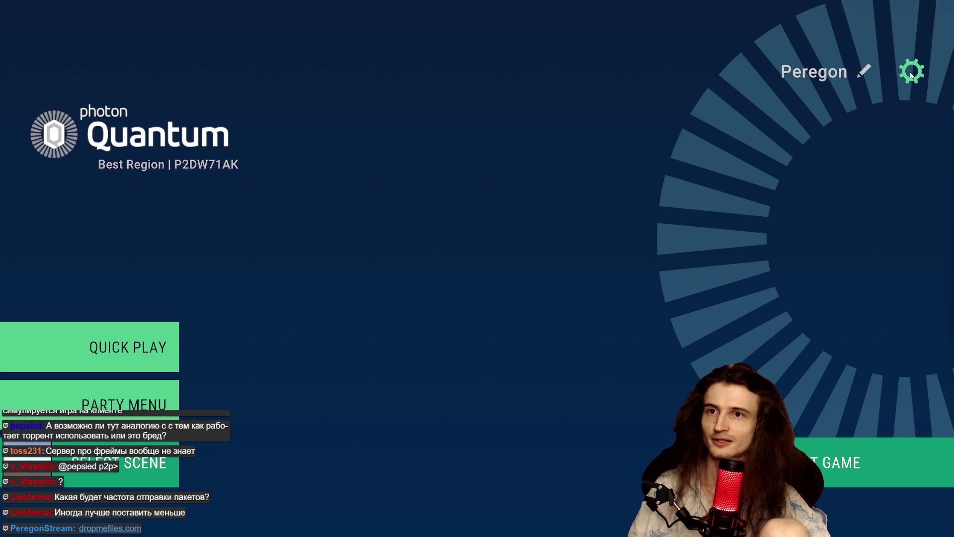
click(911, 72)
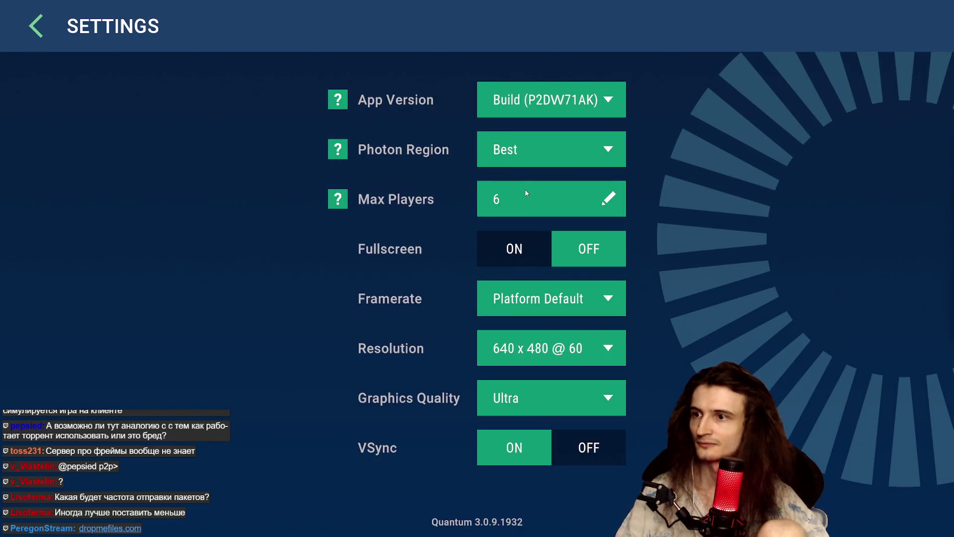
Step: Switch Fullscreen on and set the resolution to 2560 x 1440 @ 60
click(521, 205)
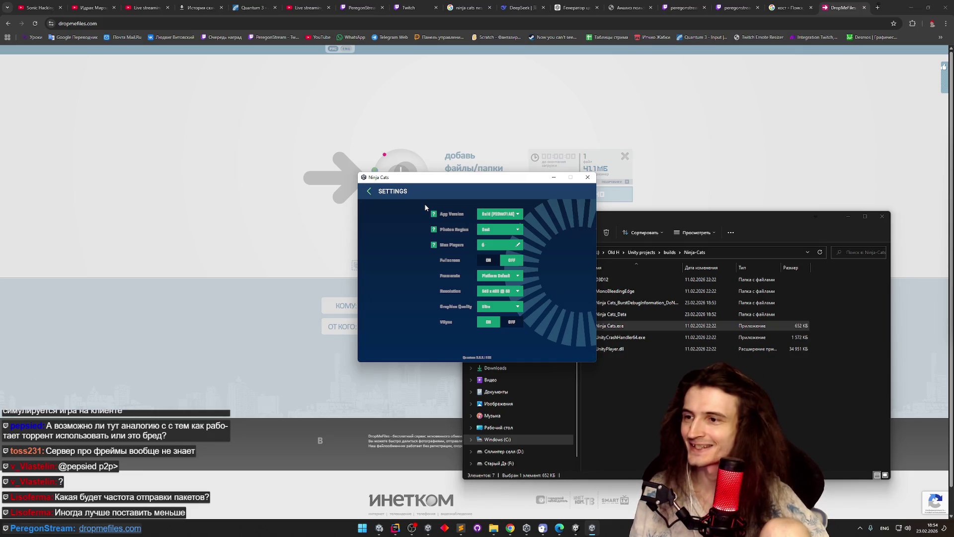
click(489, 260)
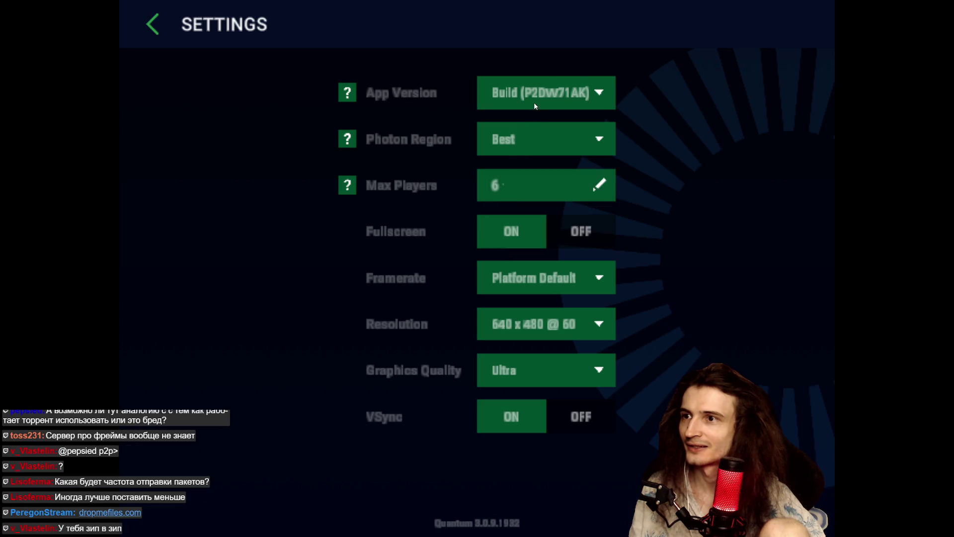
click(558, 325)
drag(613, 358, 606, 482)
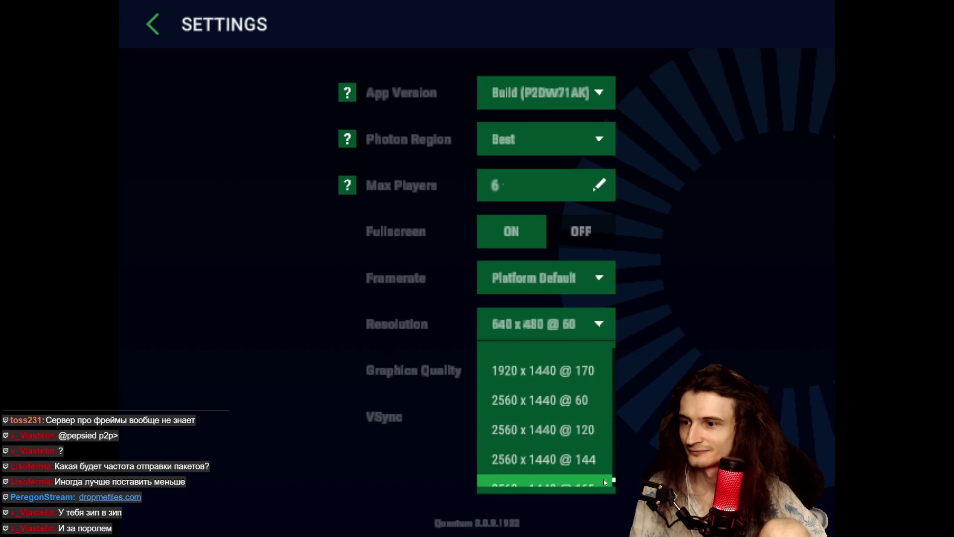
click(560, 400)
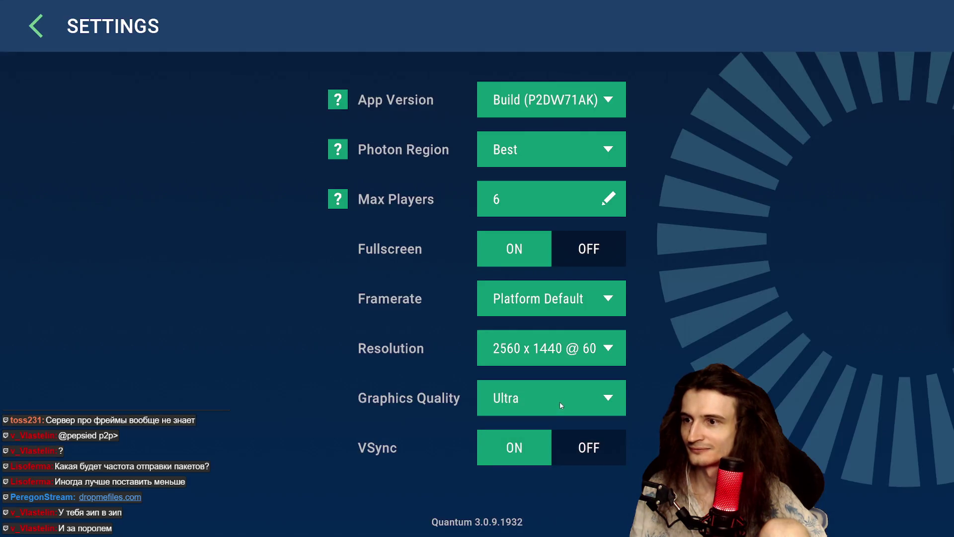
Step: Leave Max Players at 6, return to the main menu and start a quick play match
click(546, 197)
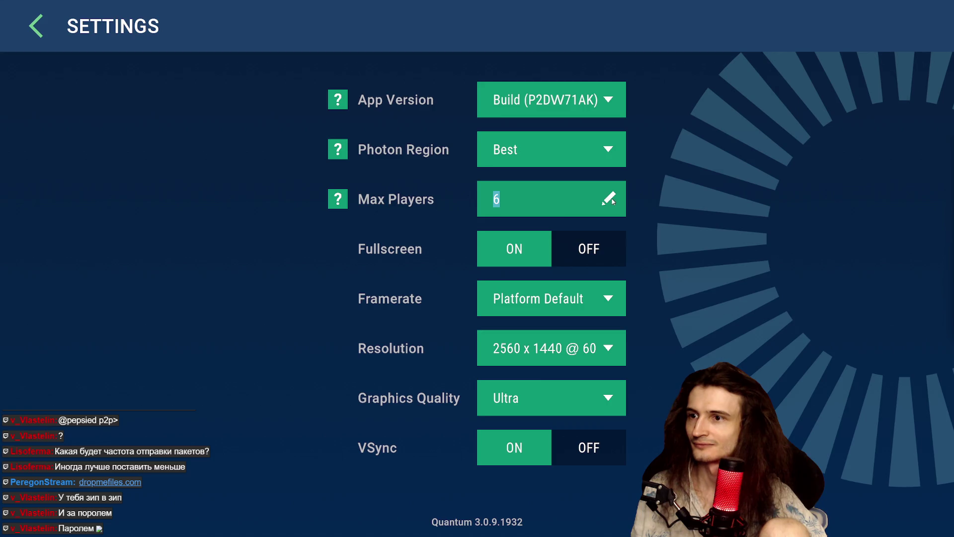
text(22)
key(Return)
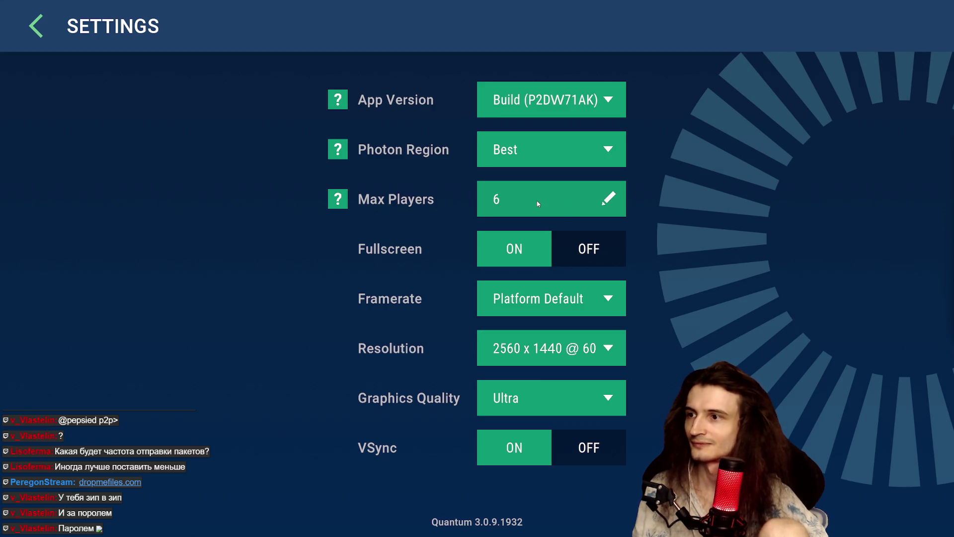
click(337, 199)
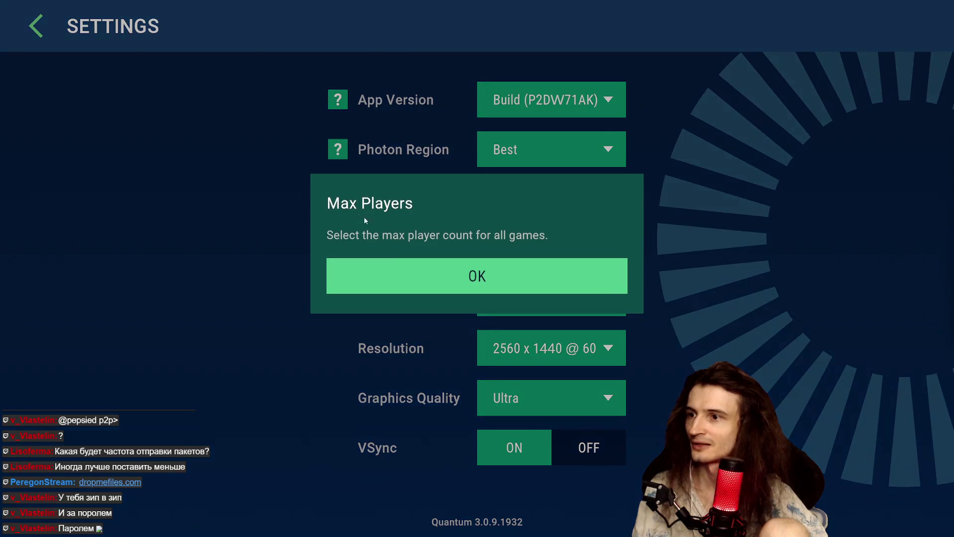
click(402, 268)
click(115, 44)
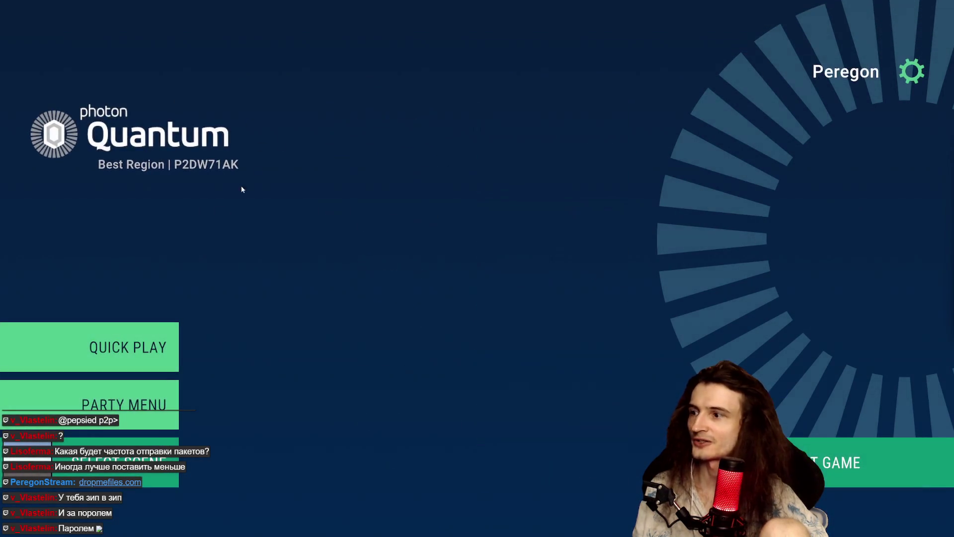
click(147, 342)
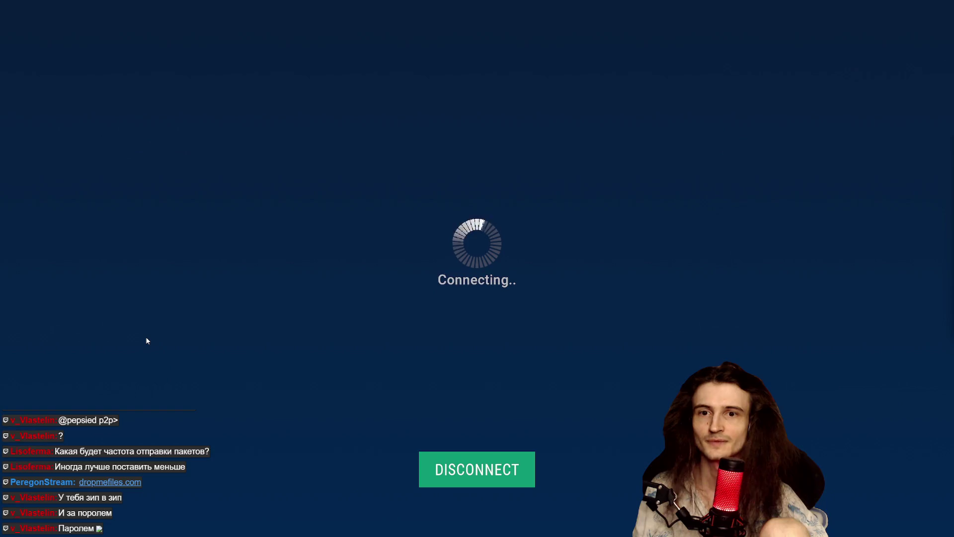
Step: Hop the white cat with repeated space jumps while players join, then quit the game with Alt+F4
key(space)
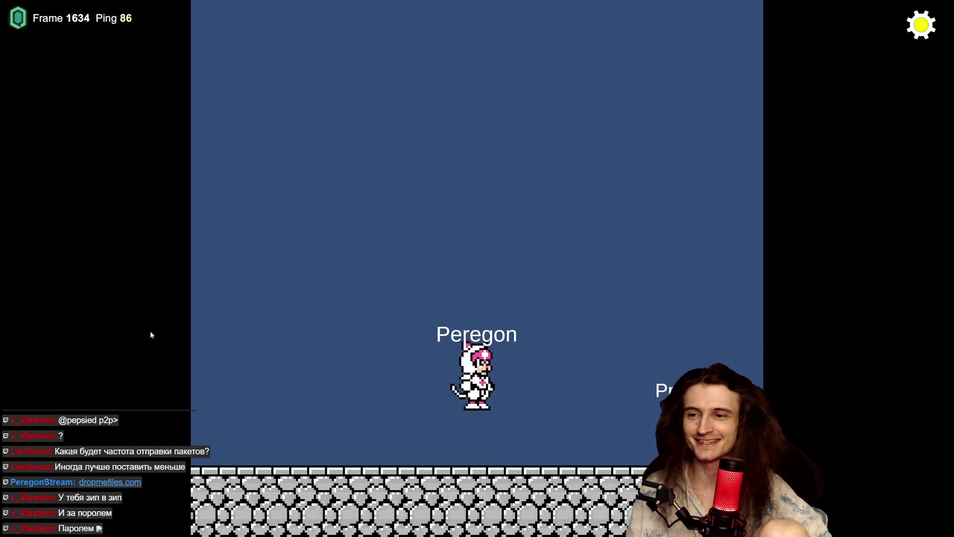
key(space)
key(space)
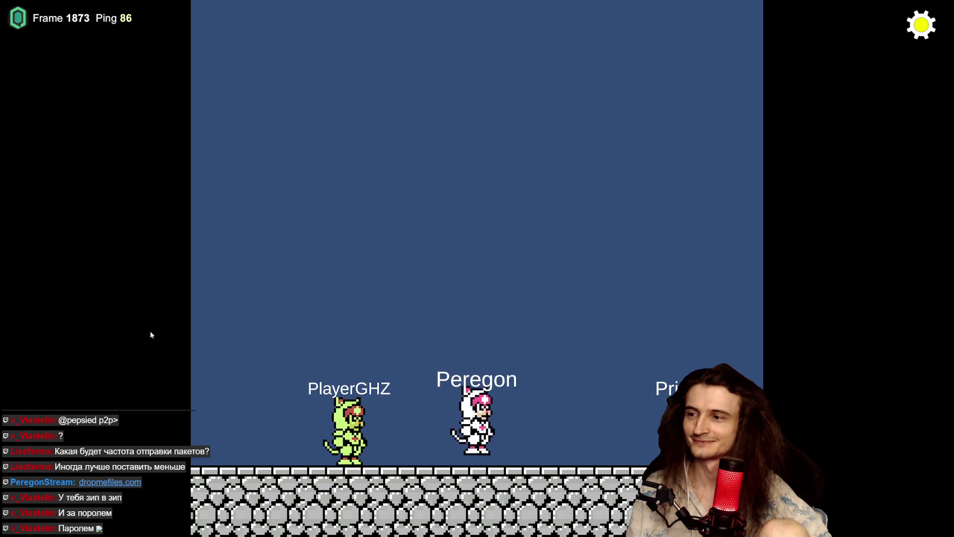
key(space)
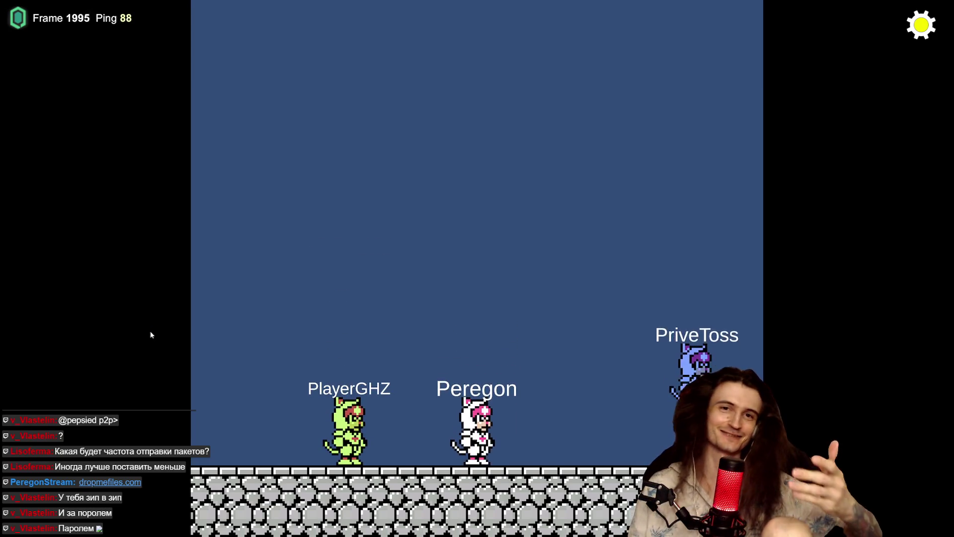
key(space)
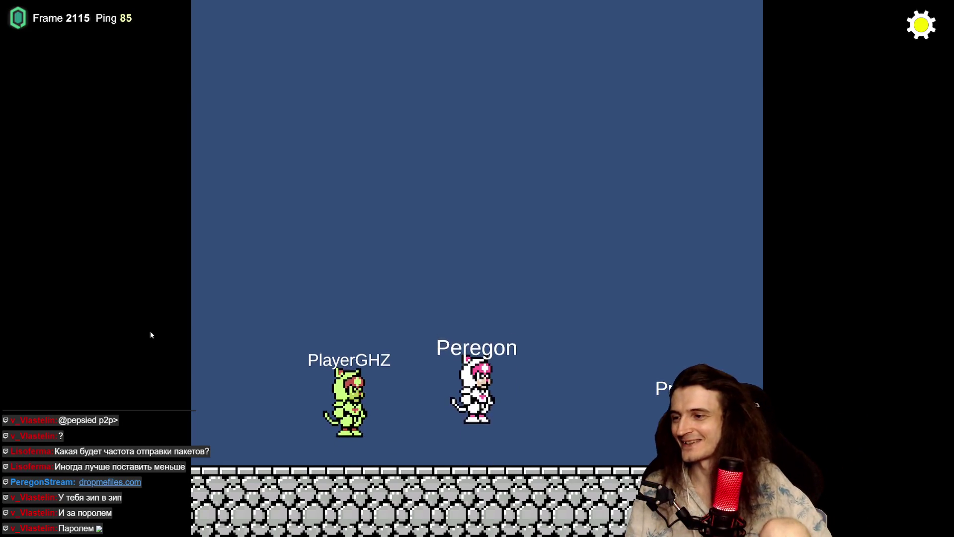
key(space)
key(space)
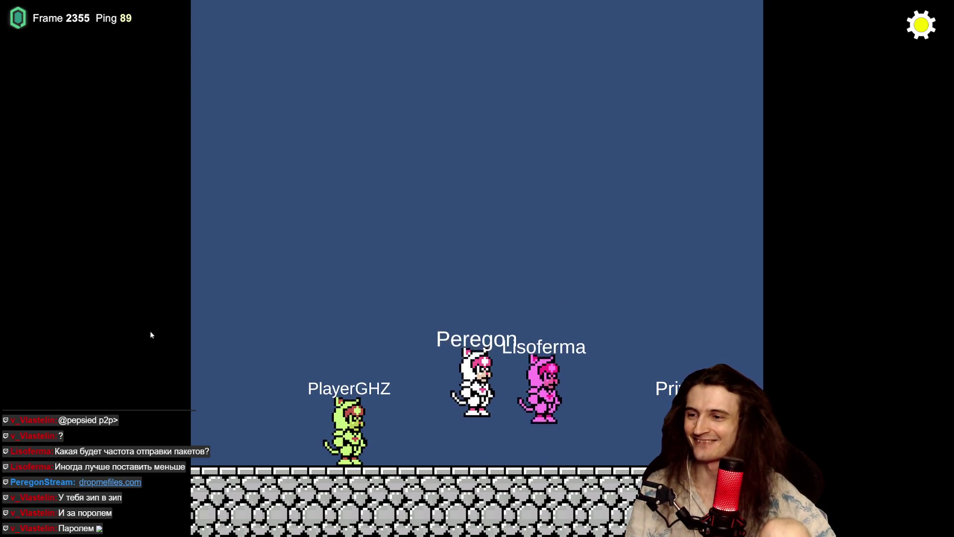
key(space)
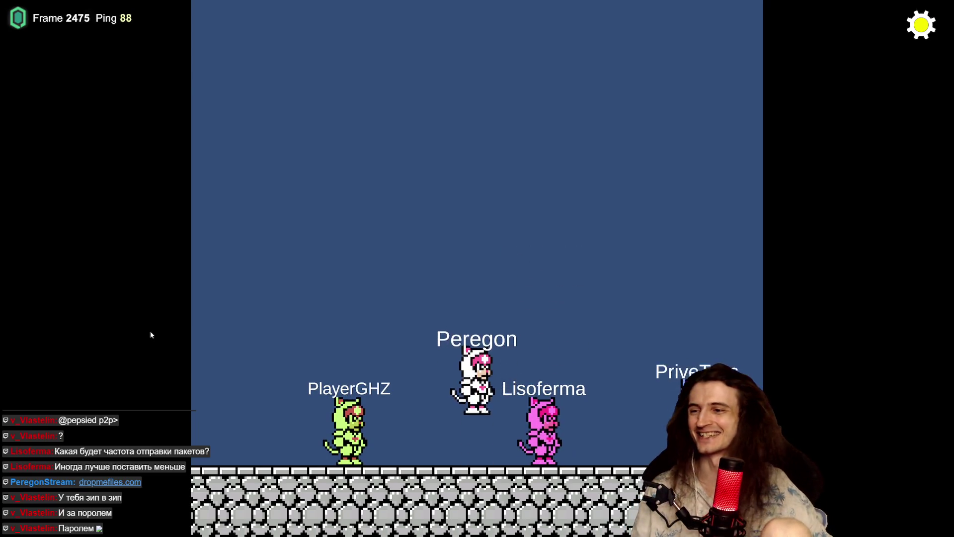
key(space)
key(space)
key(space)
key(space)
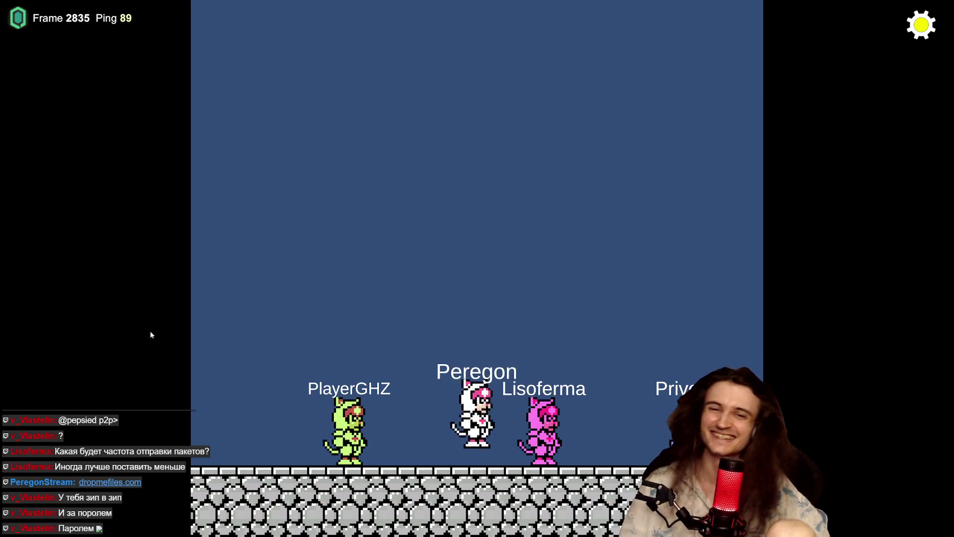
key(space)
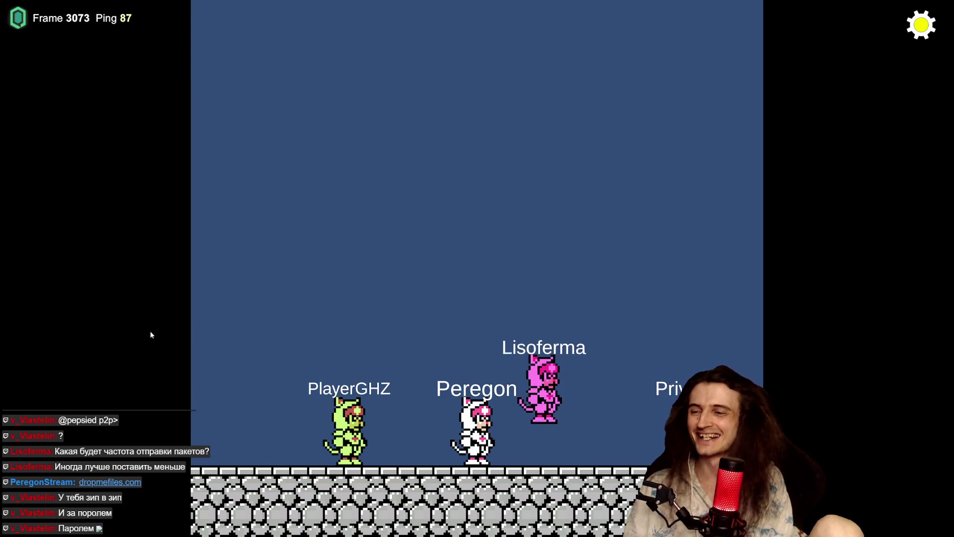
key(space)
key(space)
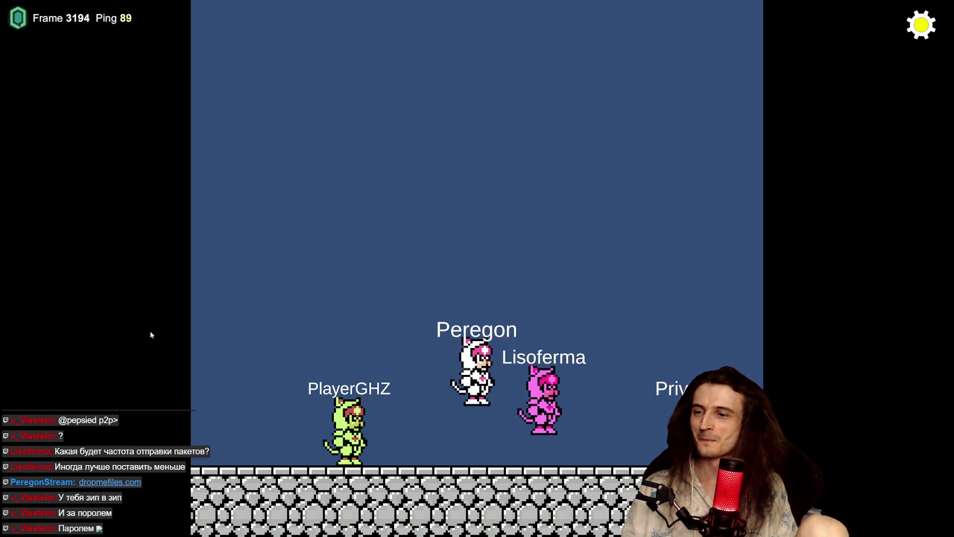
key(space)
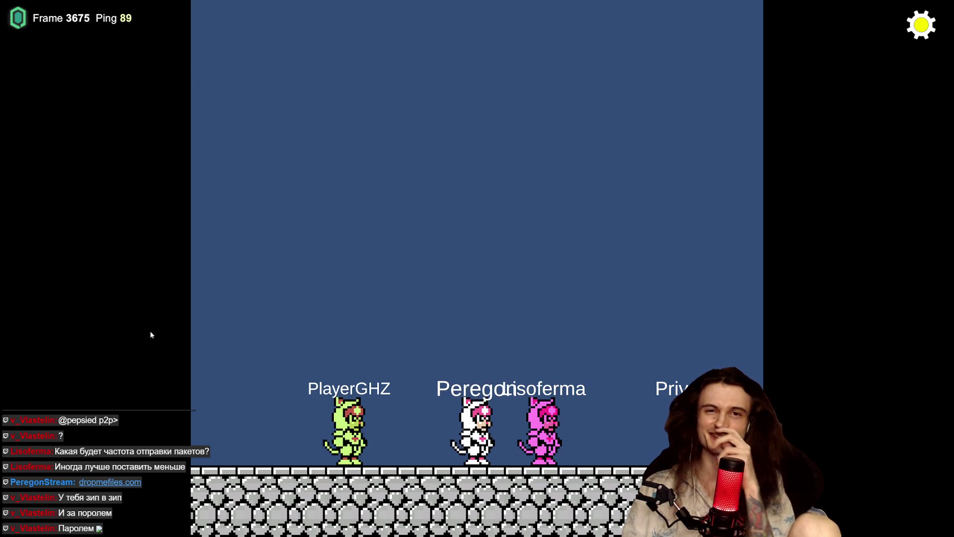
key(space)
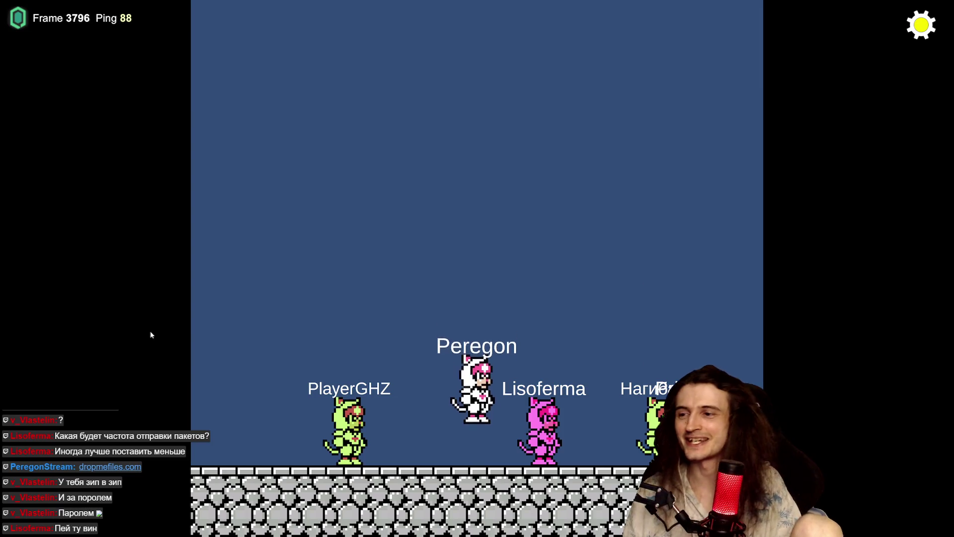
key(space)
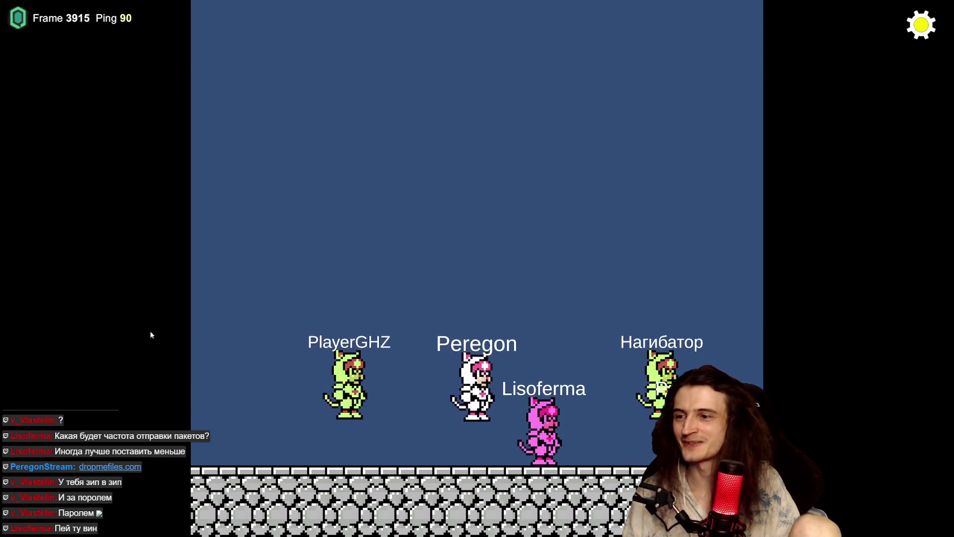
key(space)
key(space)
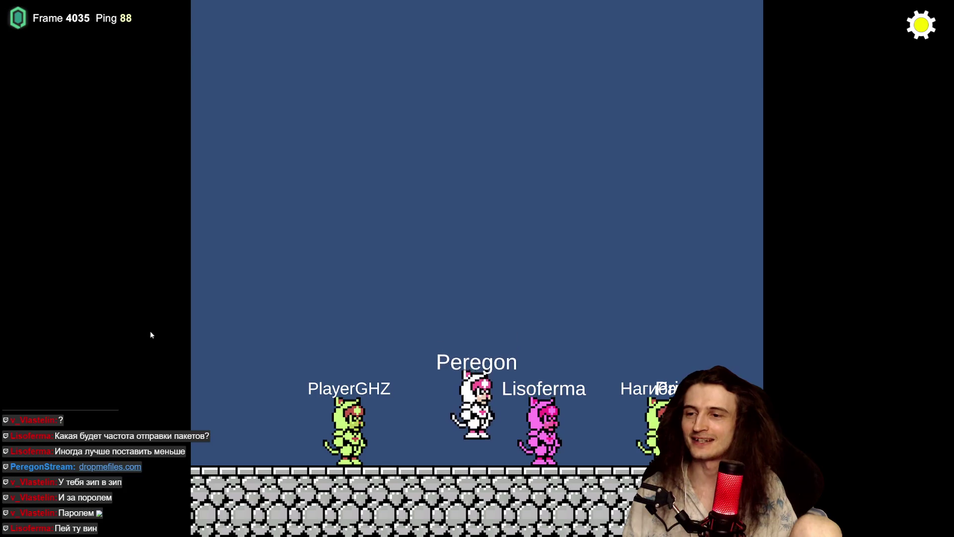
key(space)
key(space)
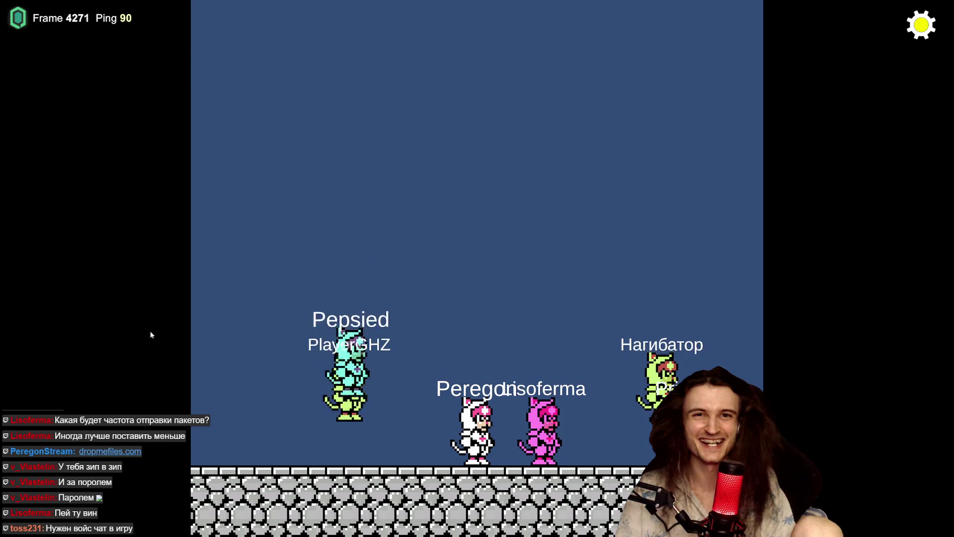
key(space)
key(space)
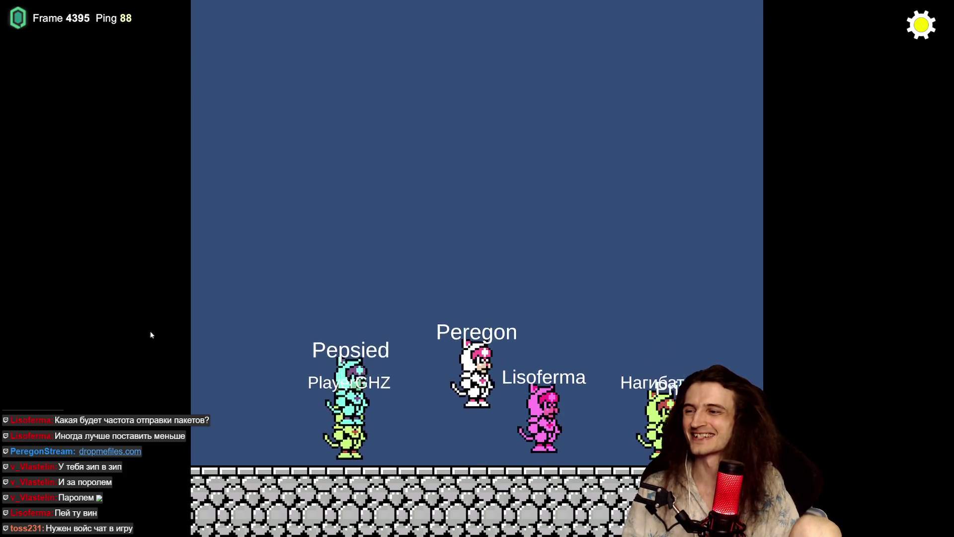
key(space)
key(space)
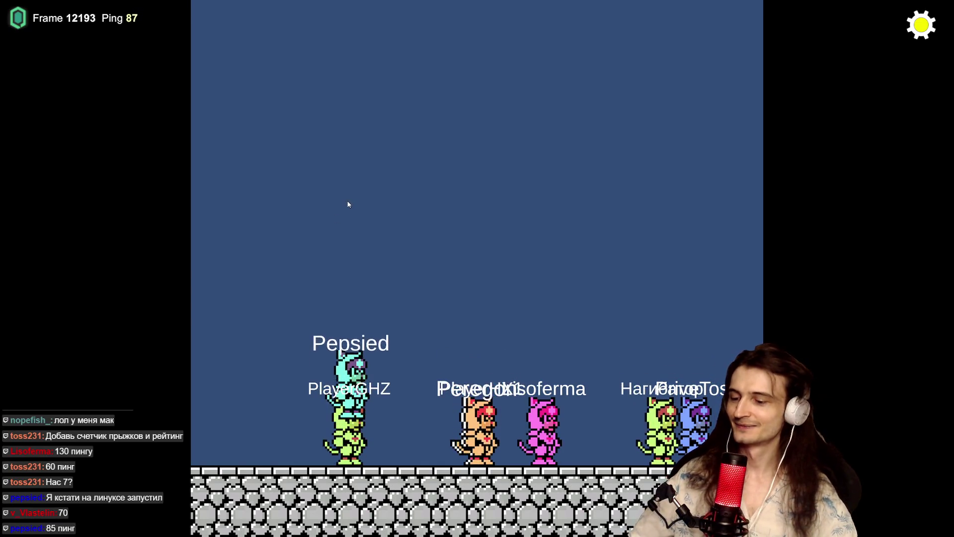
key(alt+F4)
click(299, 224)
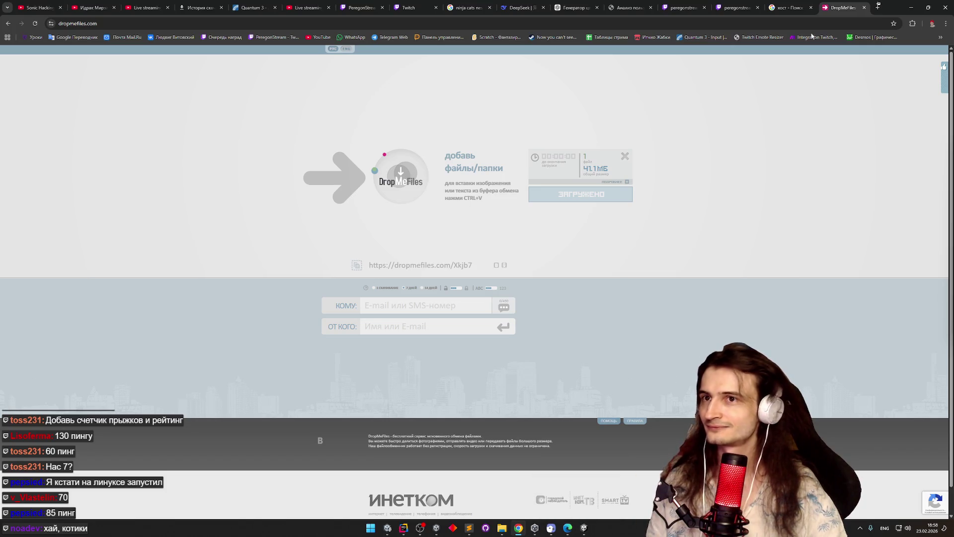
Step: Show the Quantum 3 KCC Input docs tab, scroll to its top, and focus the Search box
click(941, 36)
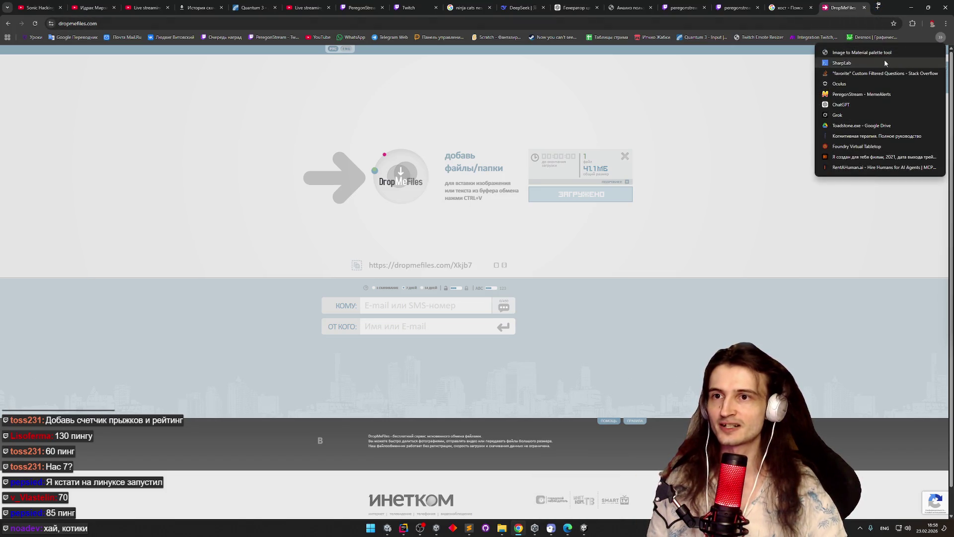
click(584, 528)
click(584, 528)
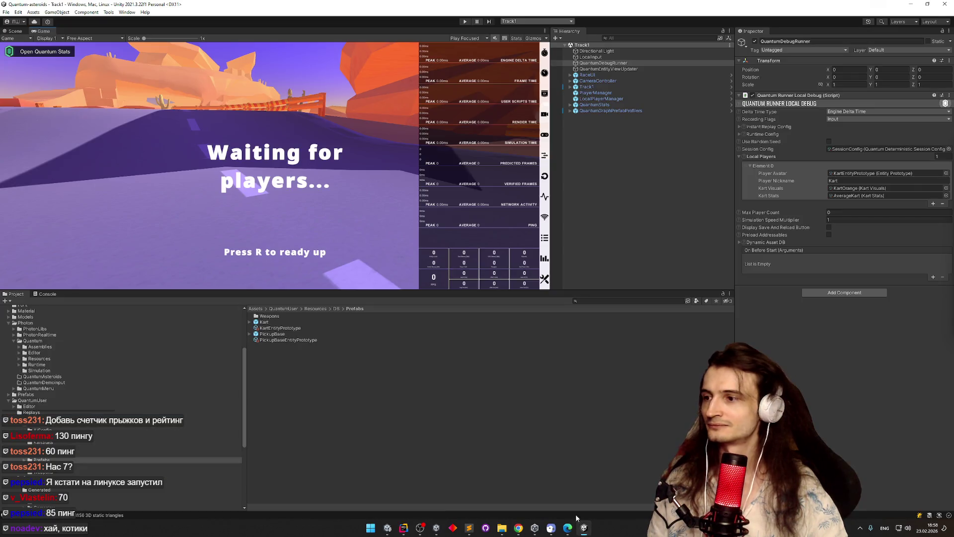
click(583, 528)
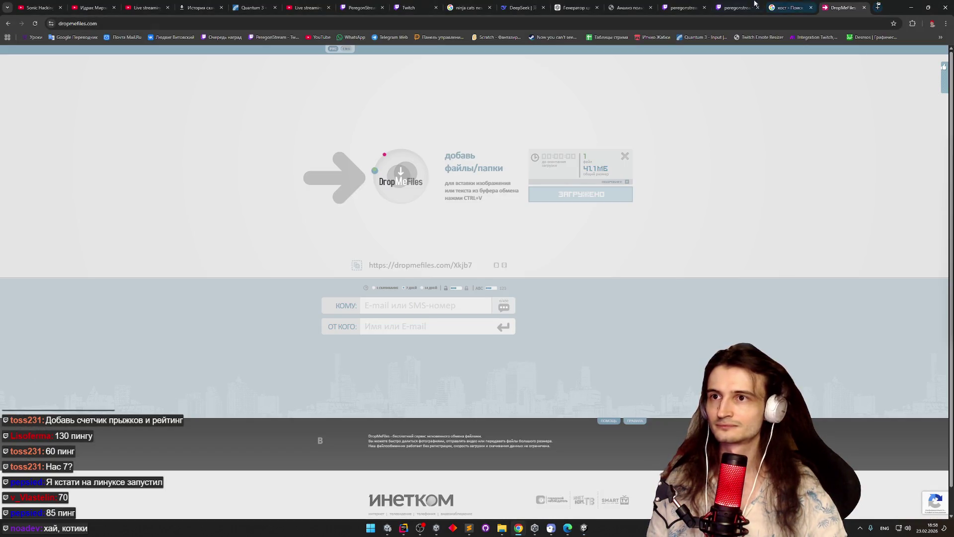
click(254, 7)
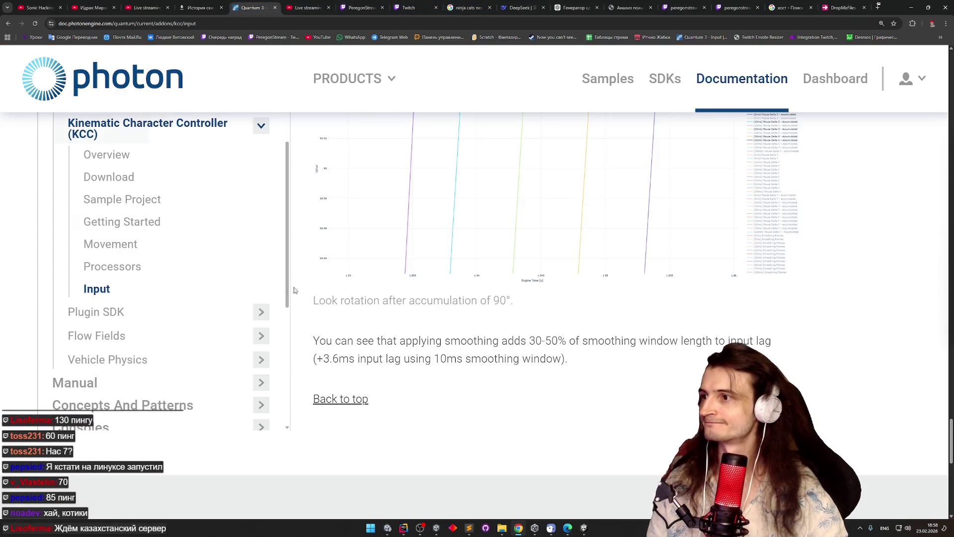
scroll(417, 337, up, 15)
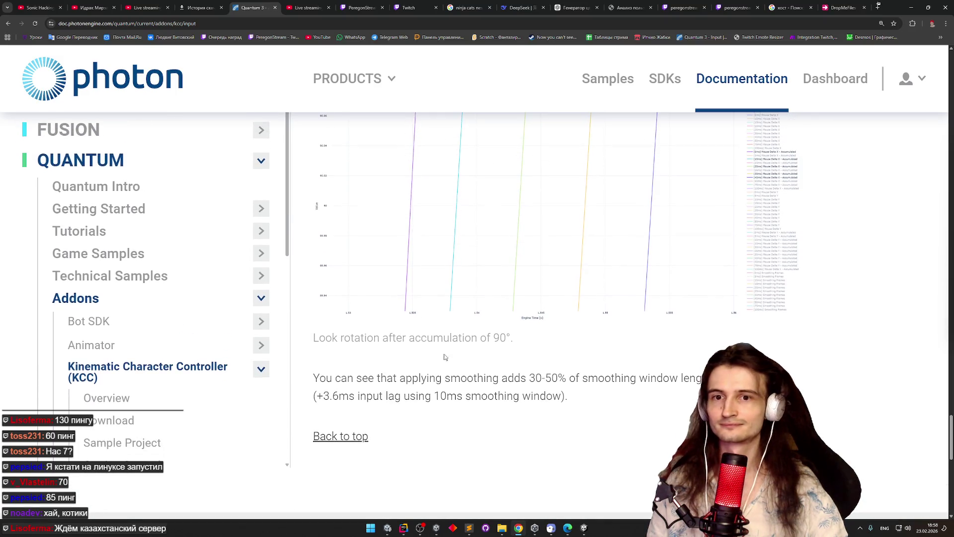
scroll(487, 223, up, 10)
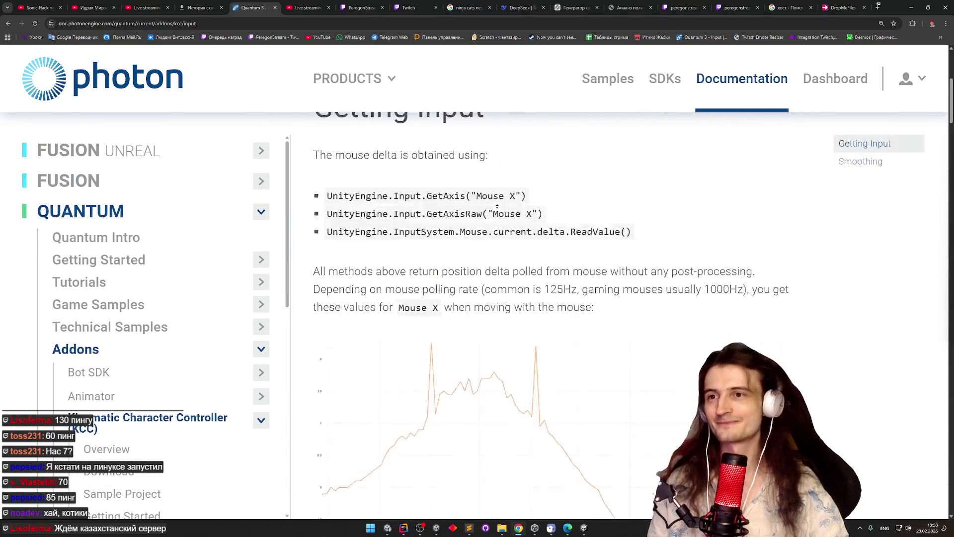
click(357, 148)
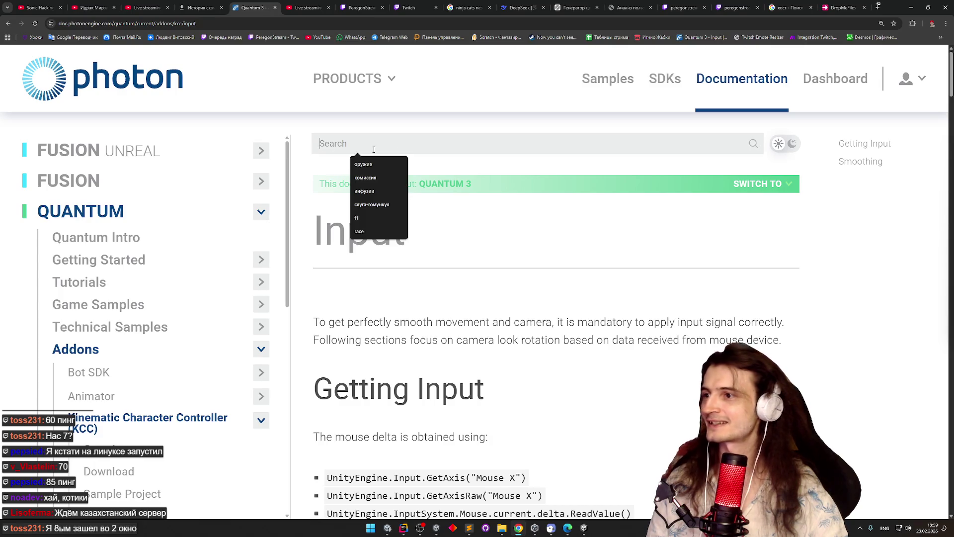
click(639, 241)
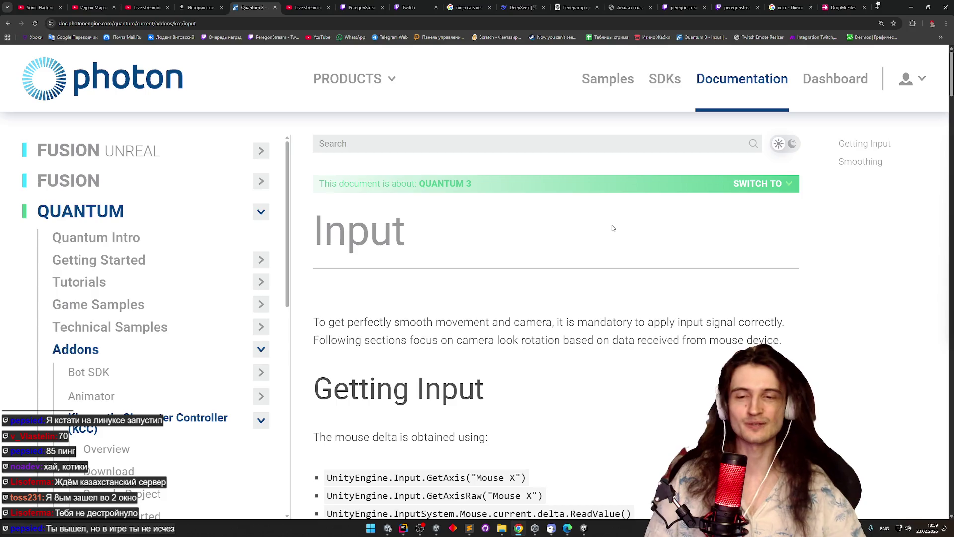
click(510, 143)
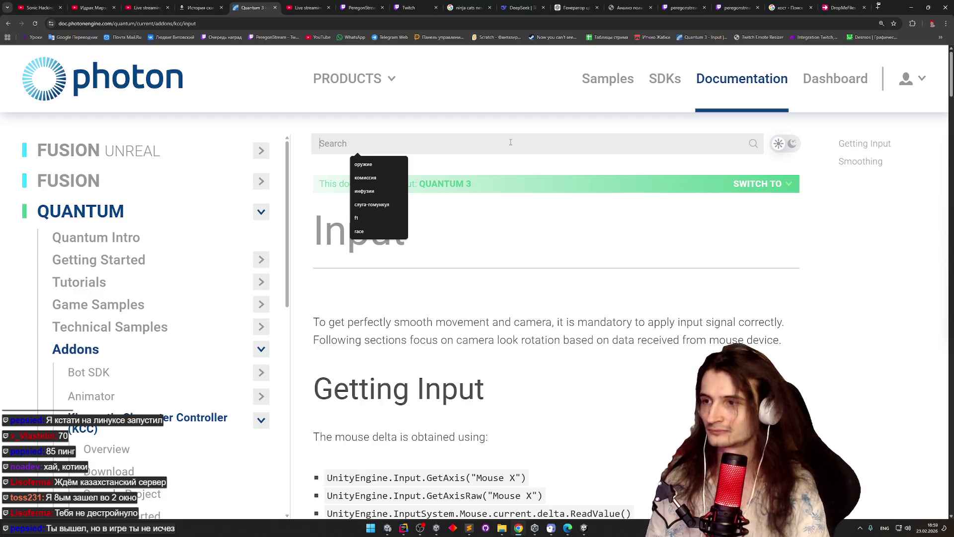
Step: Search the Quantum 3 docs for 'max player', browse the 325 results, then switch to Sublime Text
text(max pla)
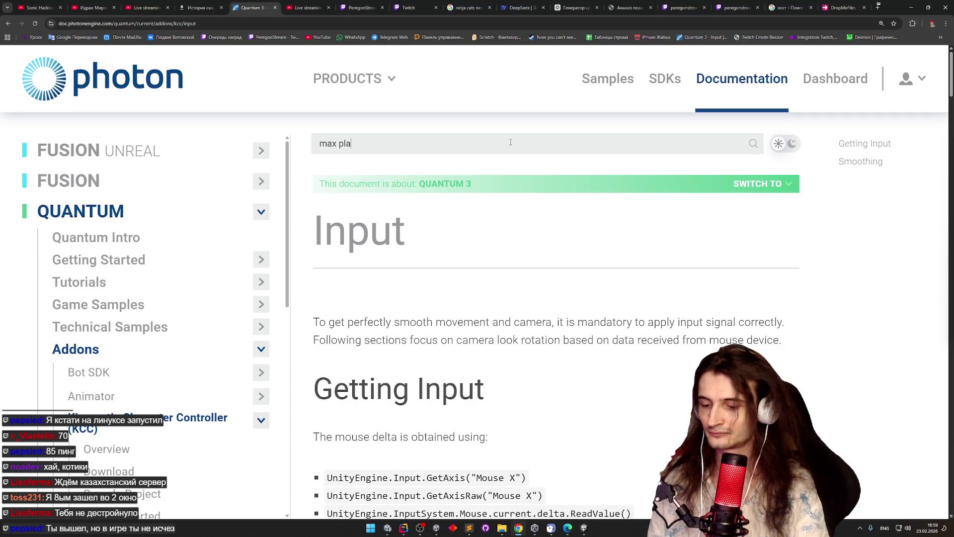
text(yers)
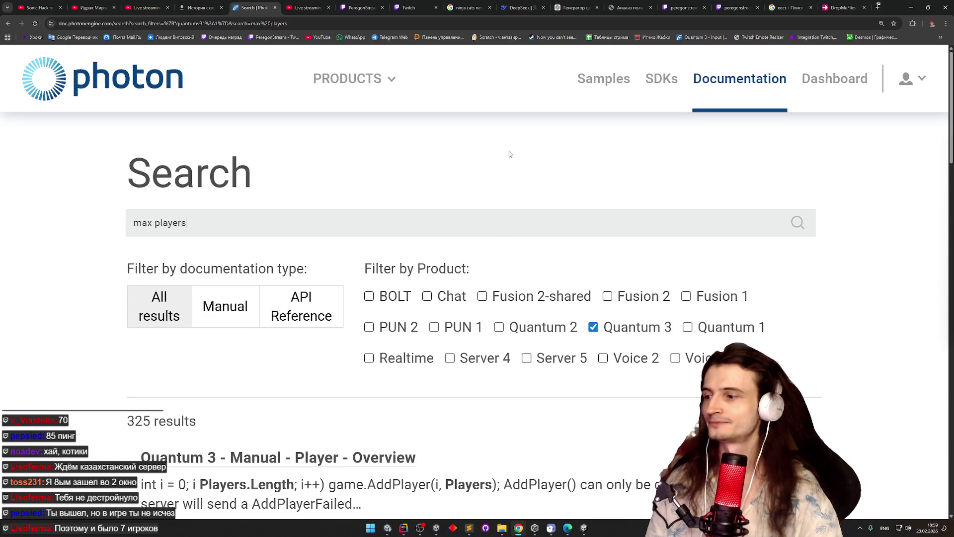
scroll(85, 252, down, 2)
scroll(84, 253, down, 1)
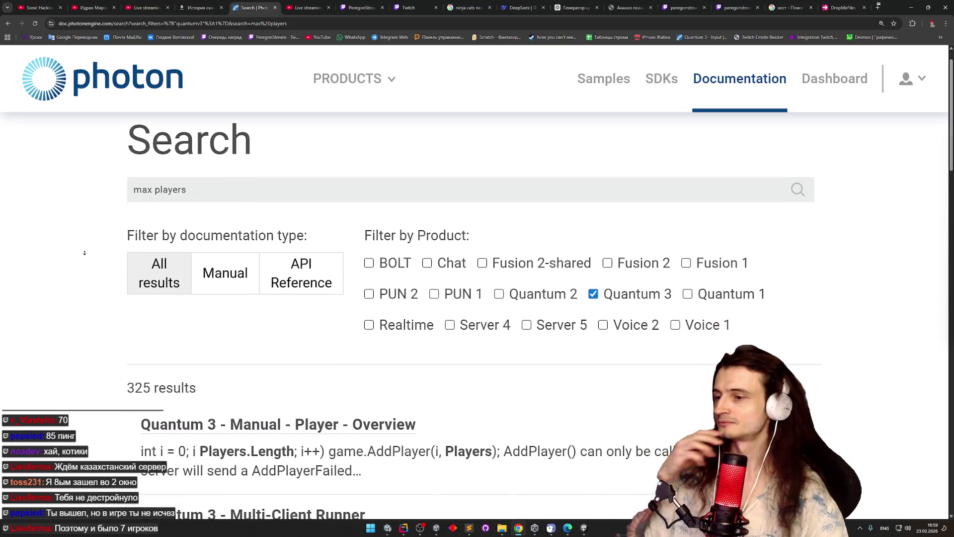
click(469, 528)
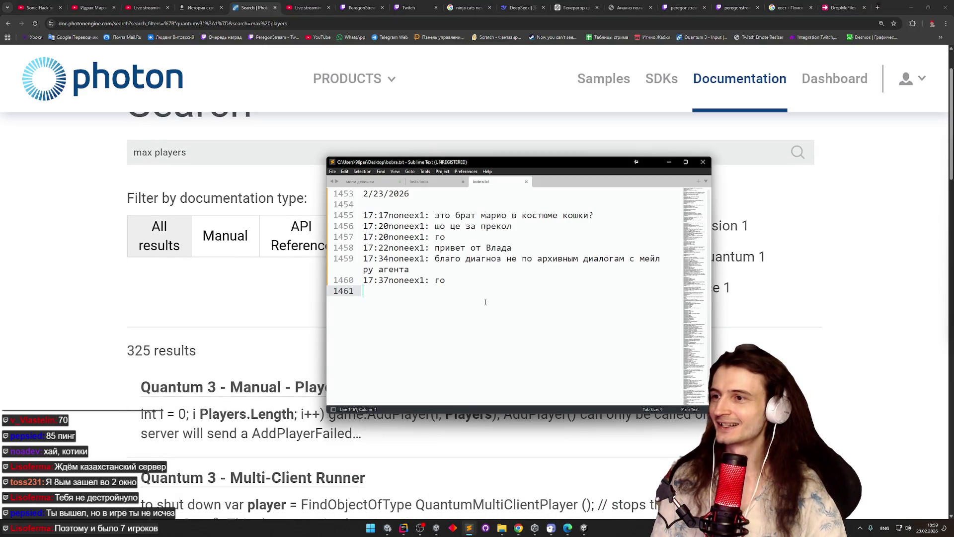
Step: In tasks.todo add tasks 'расширить макс игроков', 'убивать сущность если вышел' and 'дабл джамп', then minimize
click(419, 182)
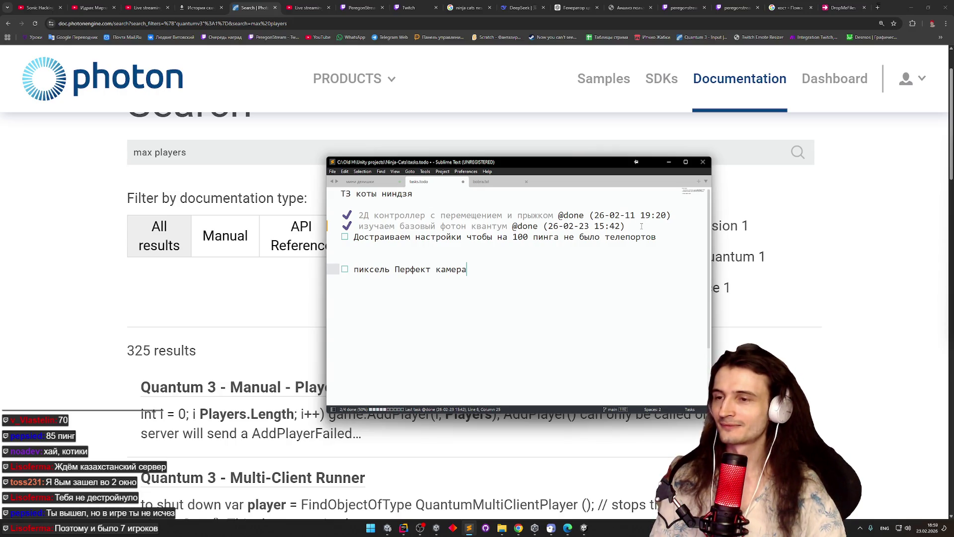
click(641, 226)
key(Return)
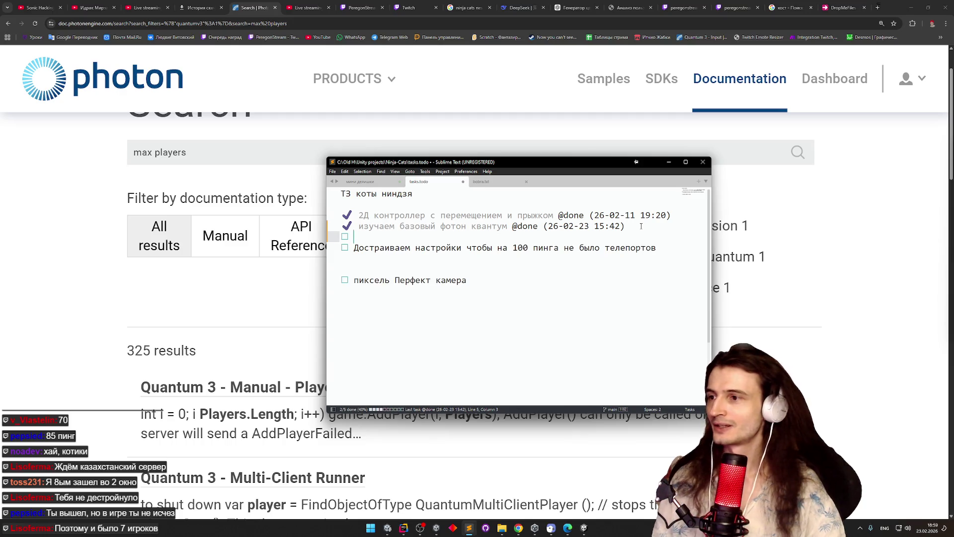
key(Return)
key(Return)
click(375, 241)
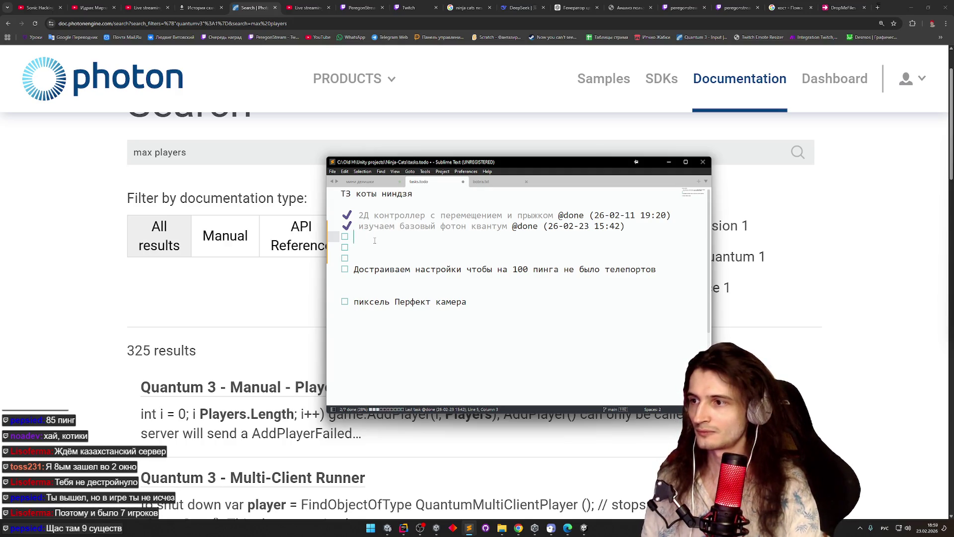
text(расширить макс игроков)
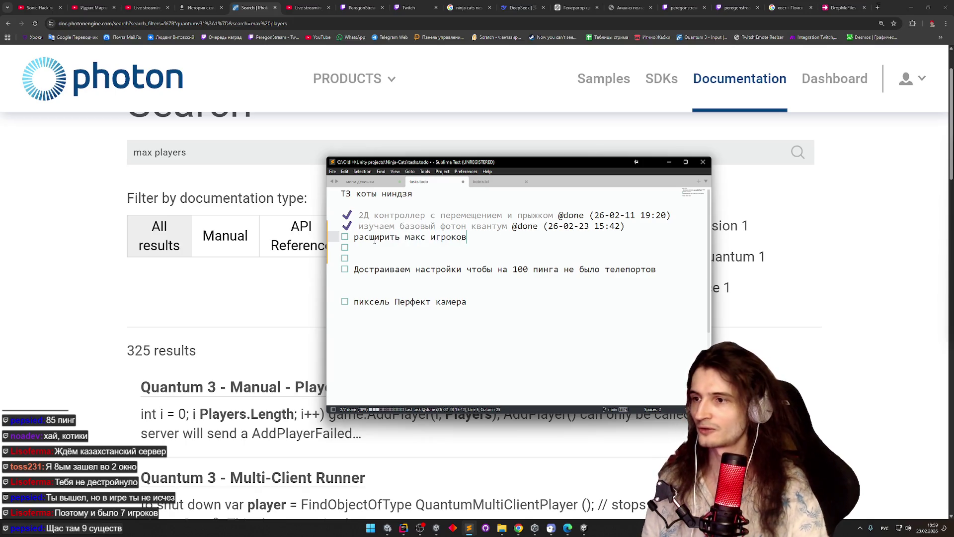
key(Down)
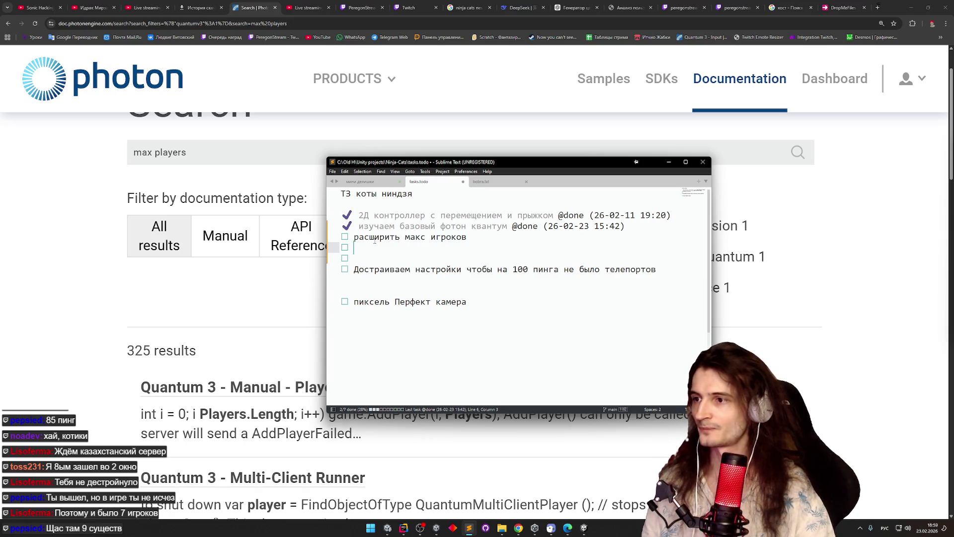
text(ивать сущн)
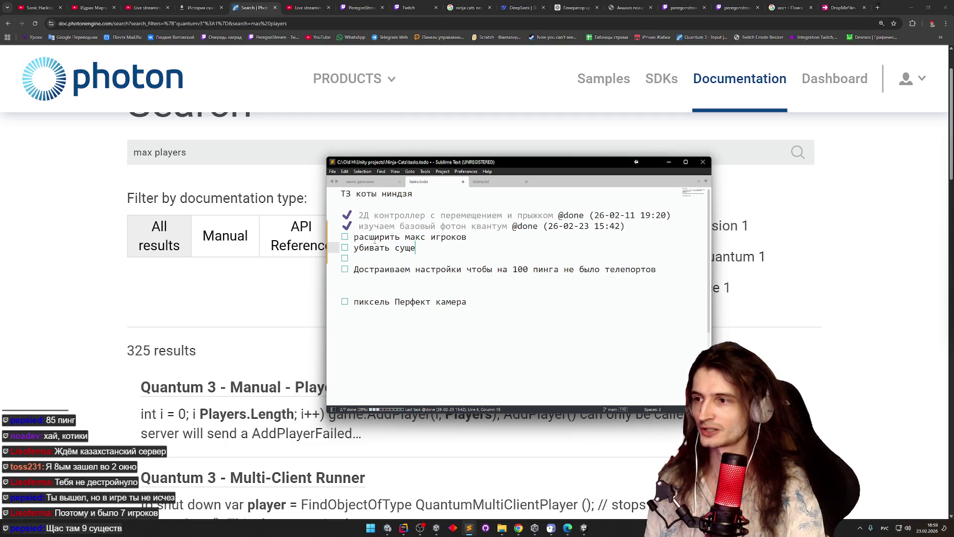
text(ость если вышел)
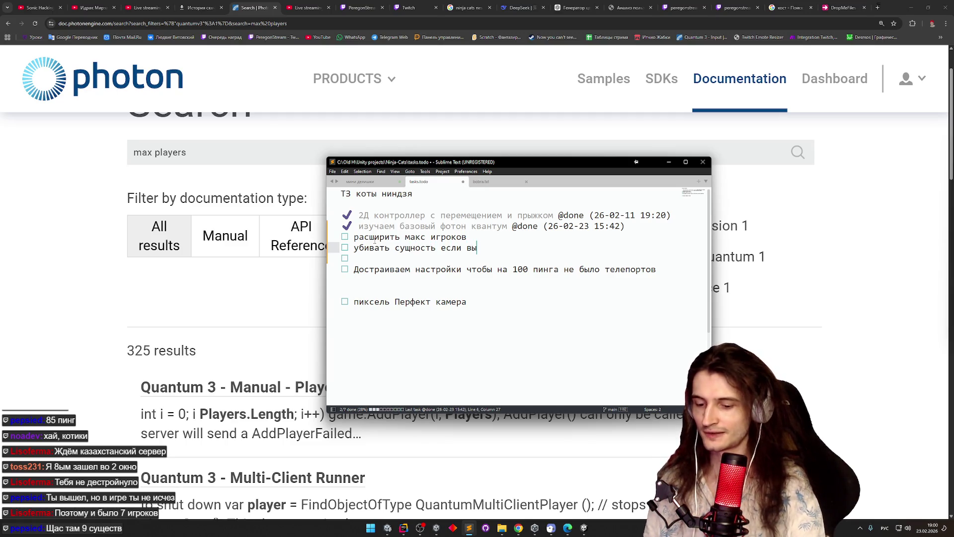
key(Down)
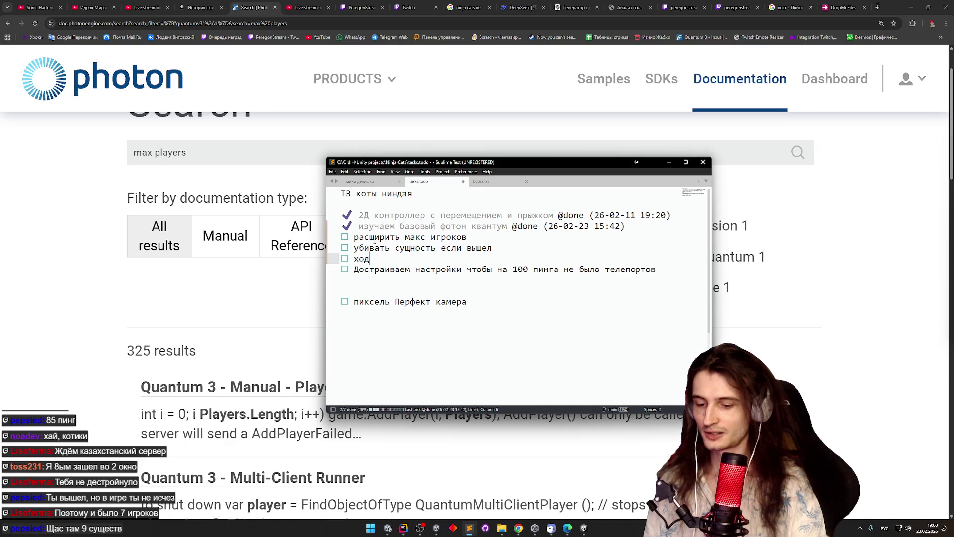
text(дабл)
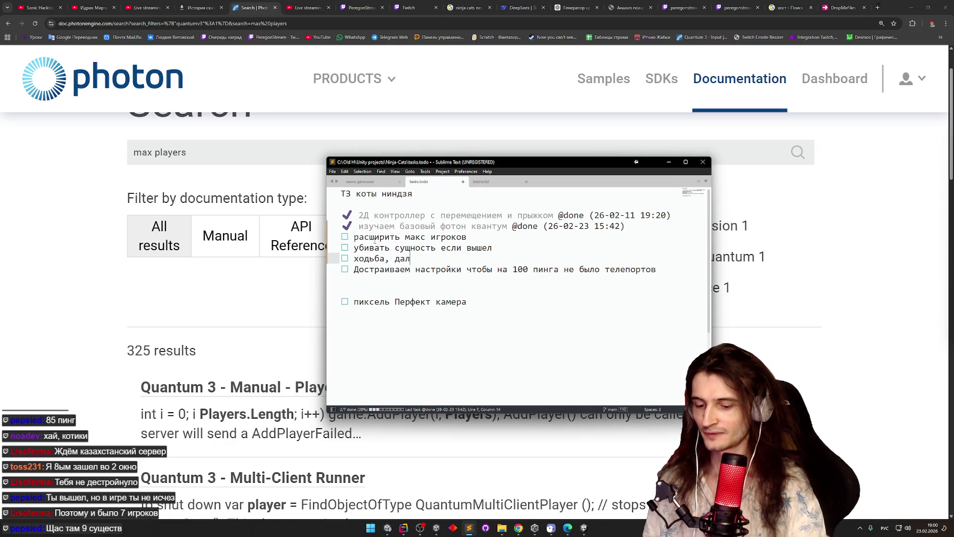
text( джамп)
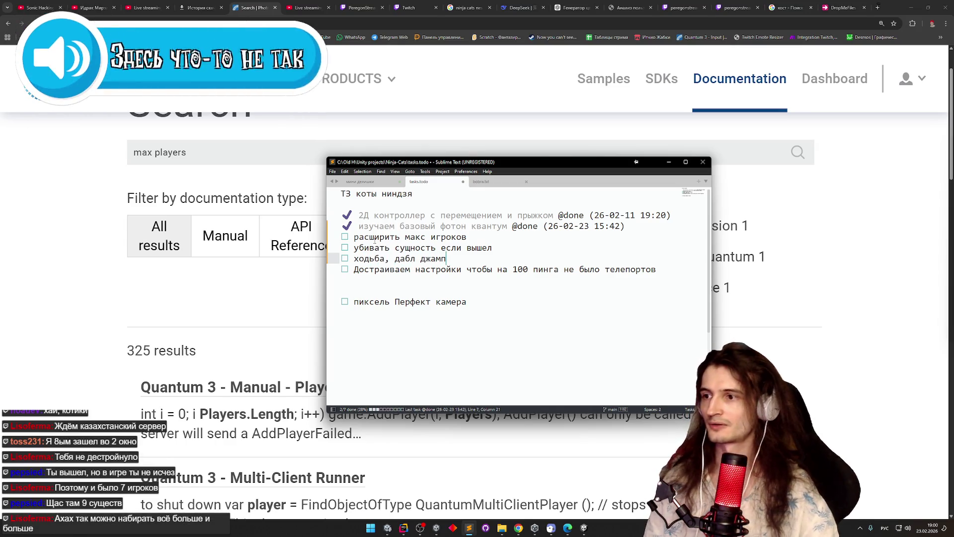
click(669, 162)
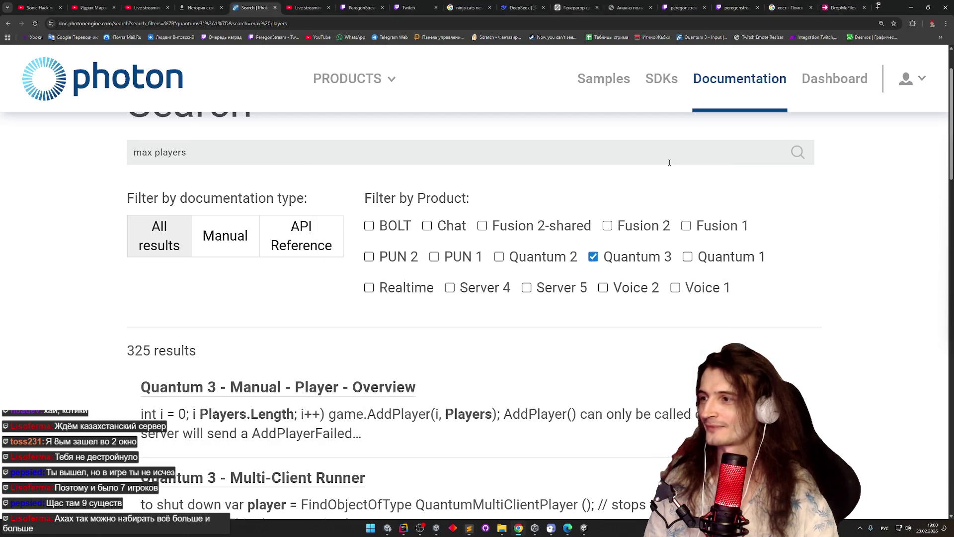
Step: Change the docs search to 'max player count' and open the Quantum 3 Player Overview page
middle_click(572, 204)
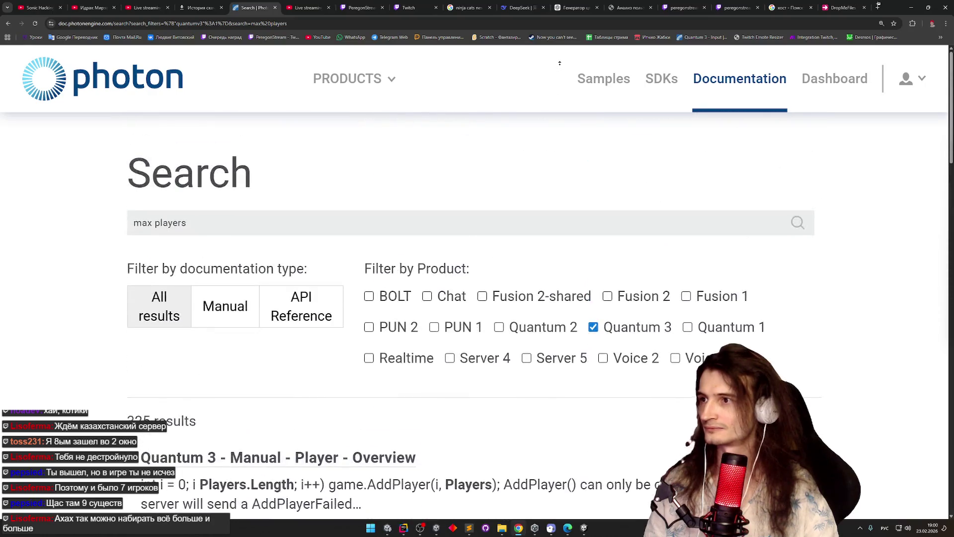
click(232, 222)
key(BackSpace)
text(сщгте)
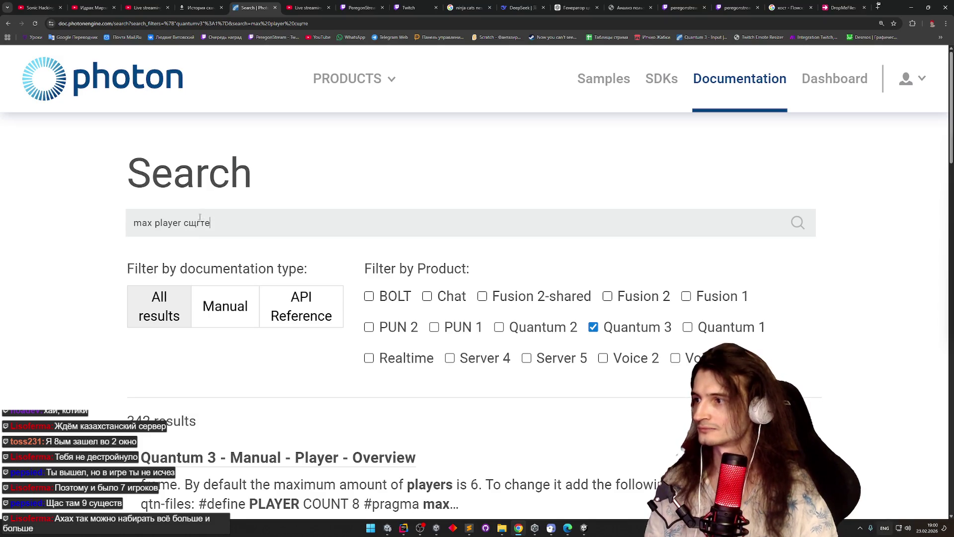
double_click(194, 222)
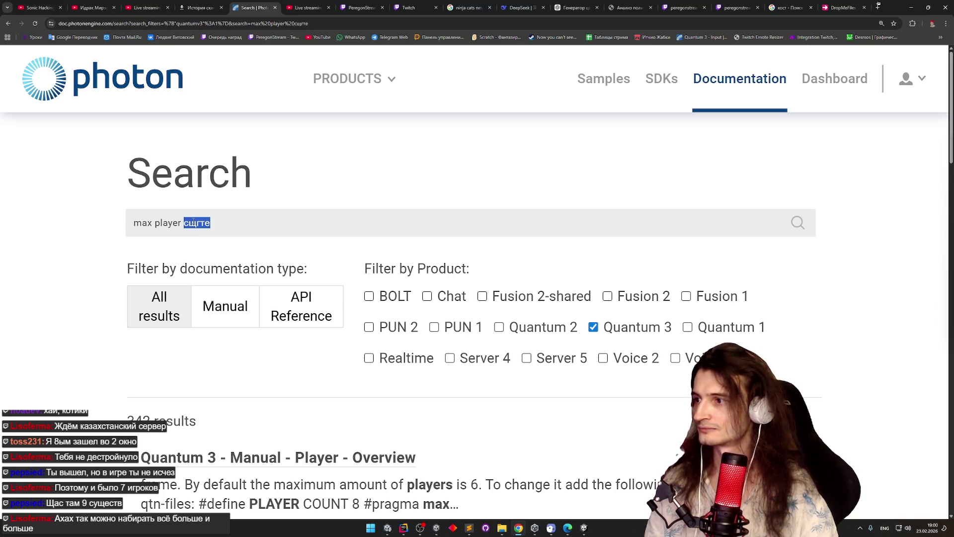
text(count)
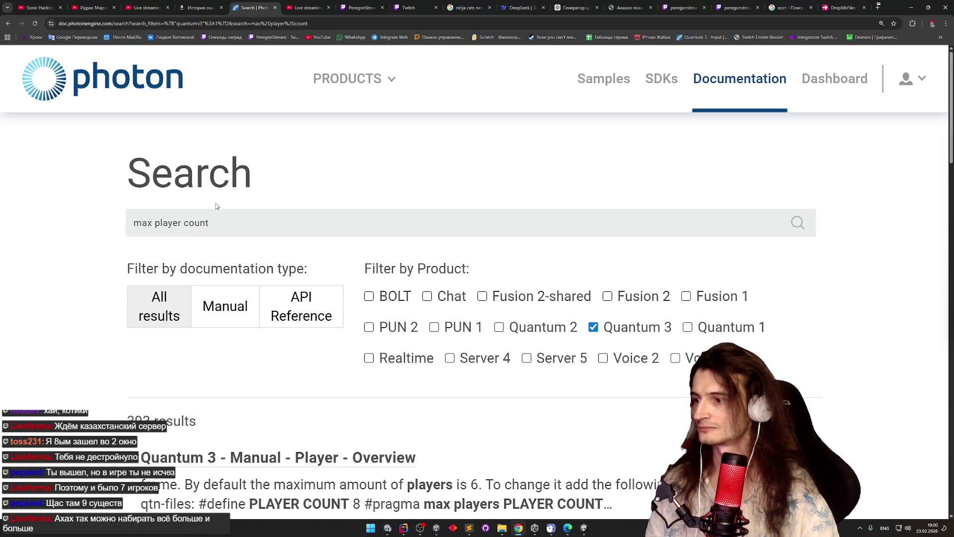
scroll(81, 219, down, 2)
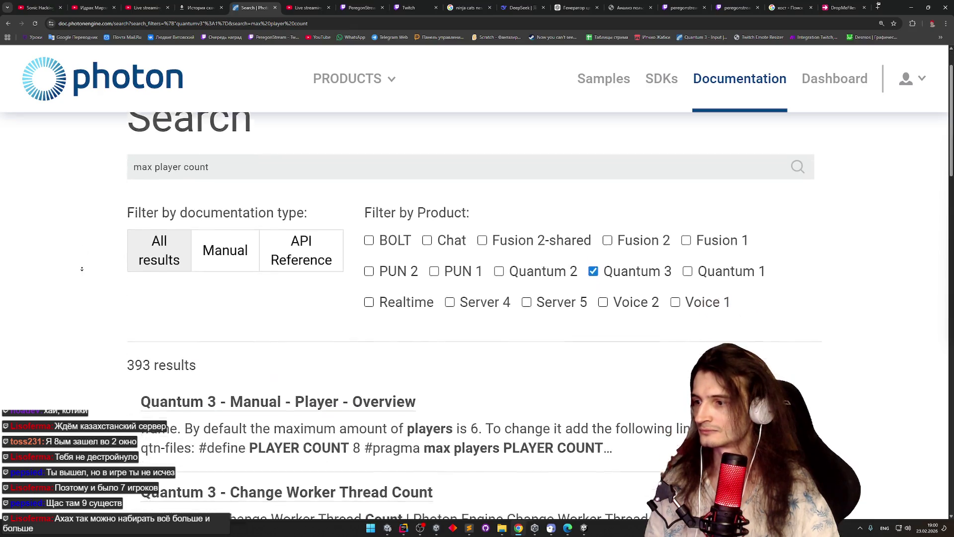
click(316, 358)
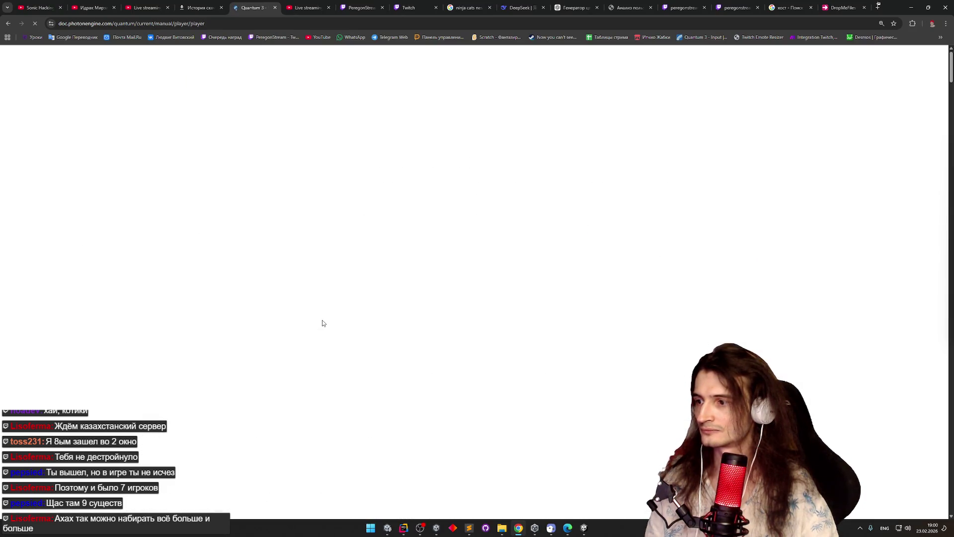
Step: Find 'max' on the page to reach the Max Player Count section's code example
key(ctrl+f)
text(max)
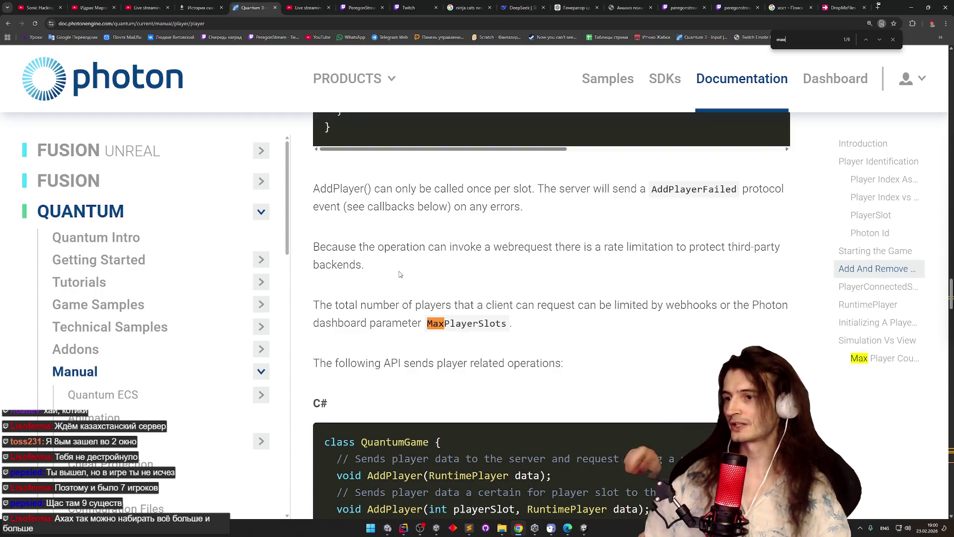
scroll(399, 272, down, 1)
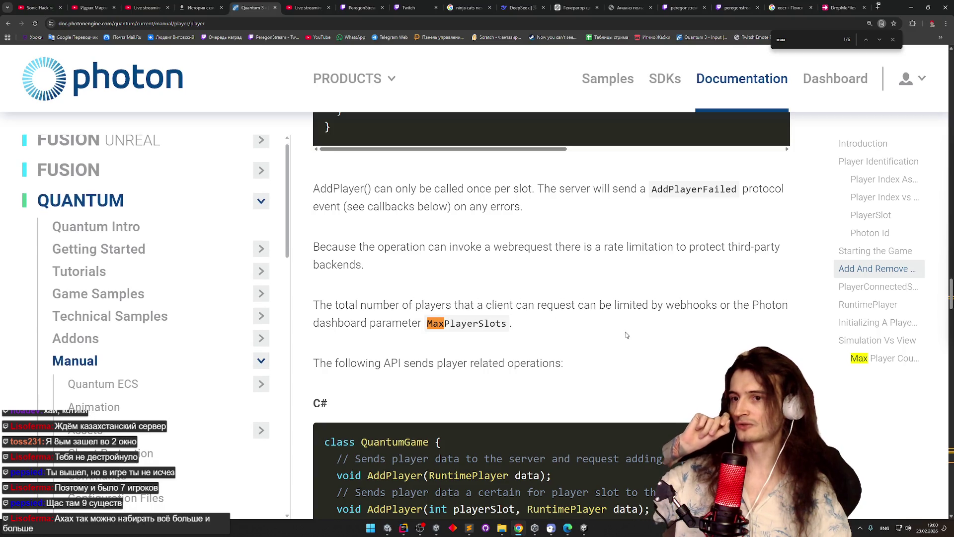
scroll(626, 350, down, 1)
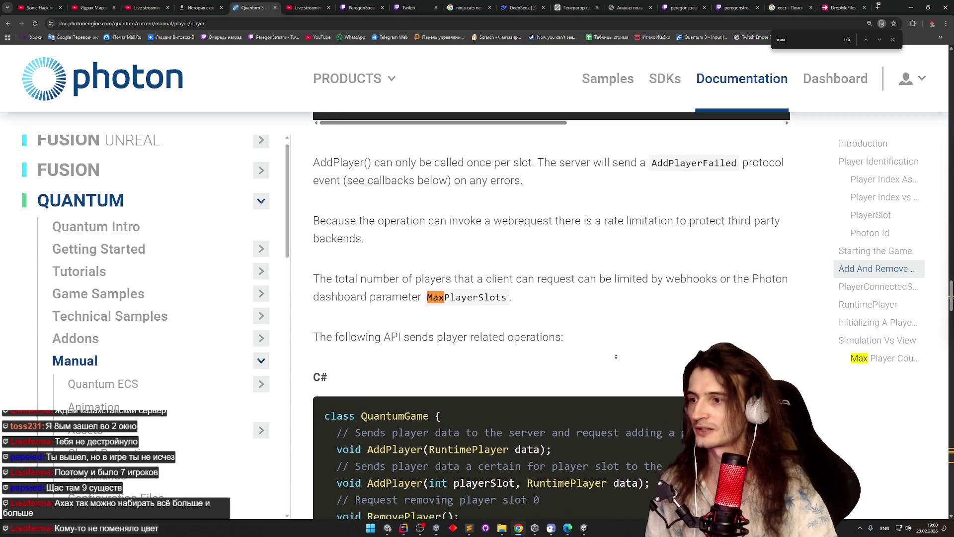
scroll(616, 356, down, 2)
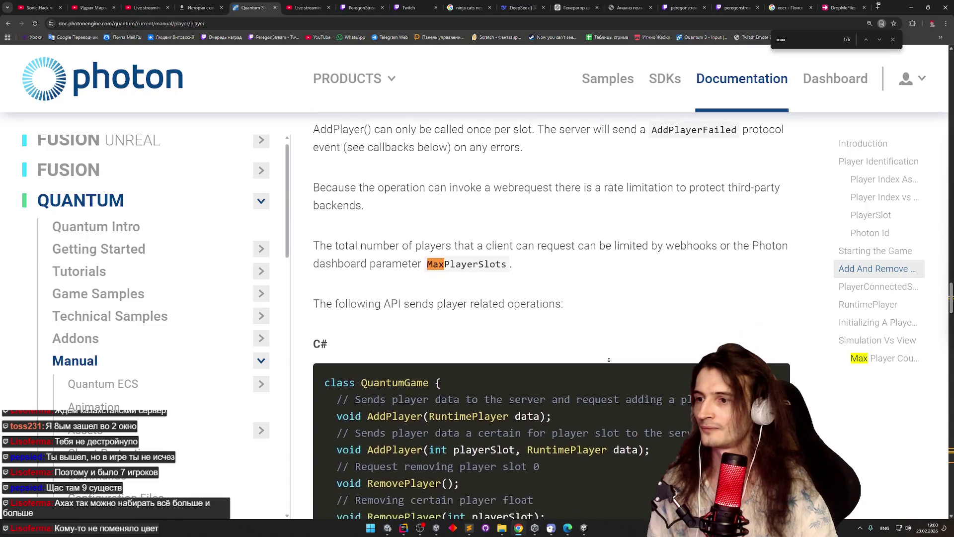
scroll(606, 368, down, 2)
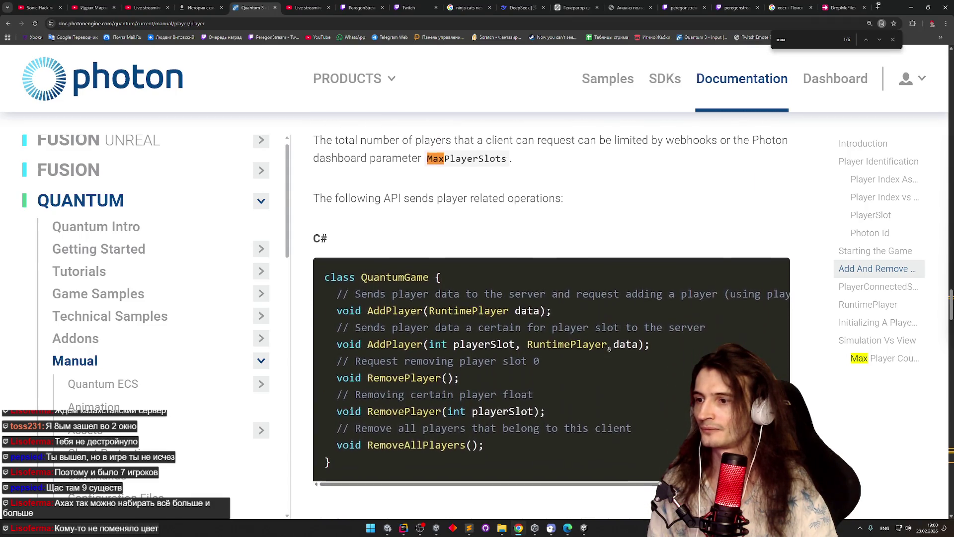
scroll(609, 349, down, 4)
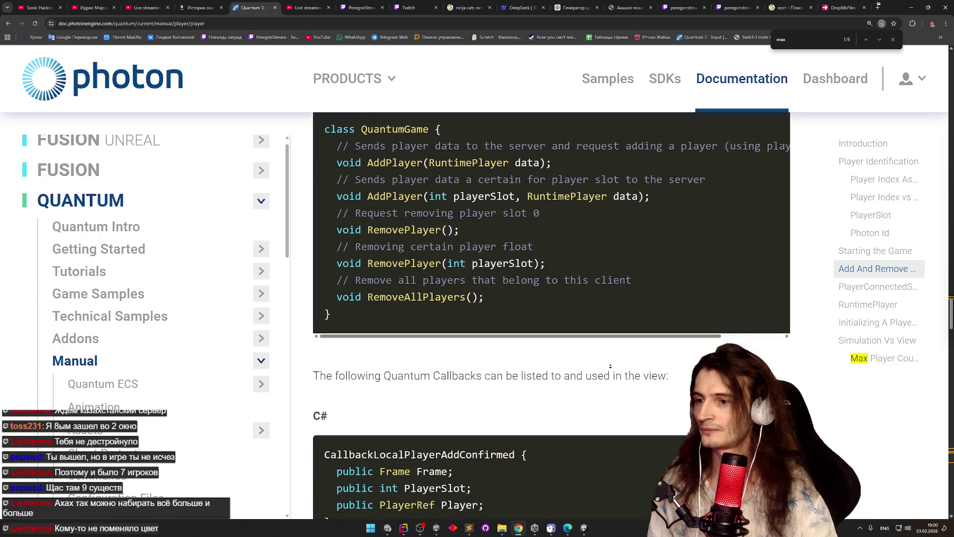
scroll(604, 408, down, 10)
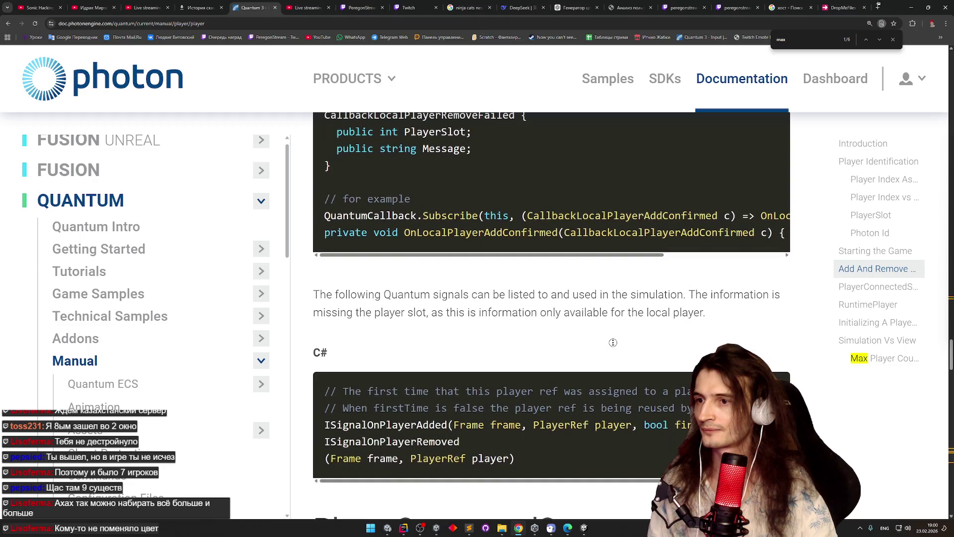
scroll(607, 368, down, 8)
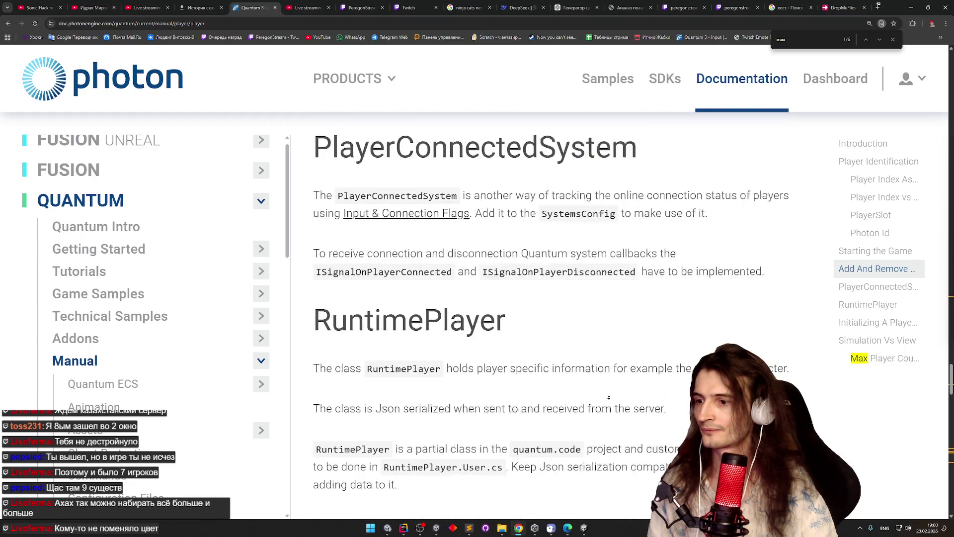
key(Return)
key(Return)
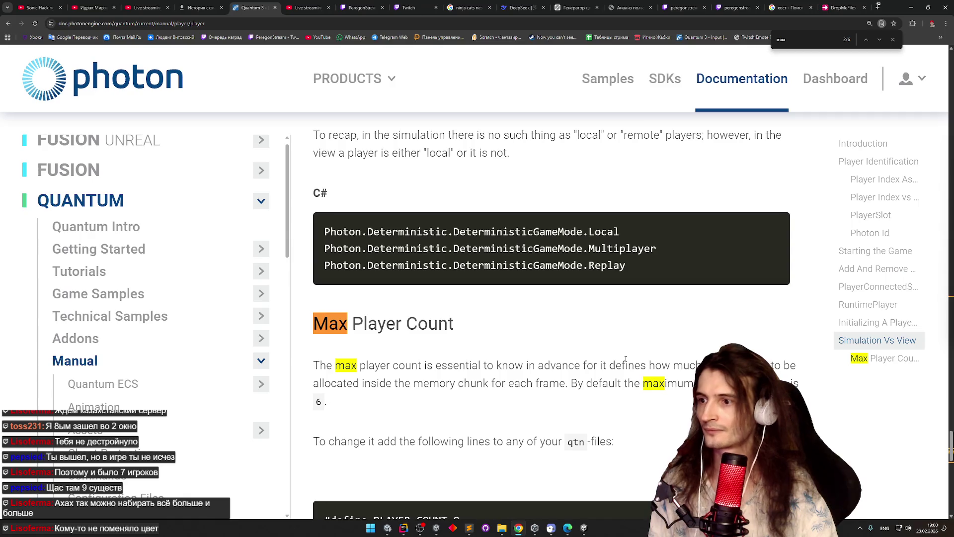
key(Return)
key(Return)
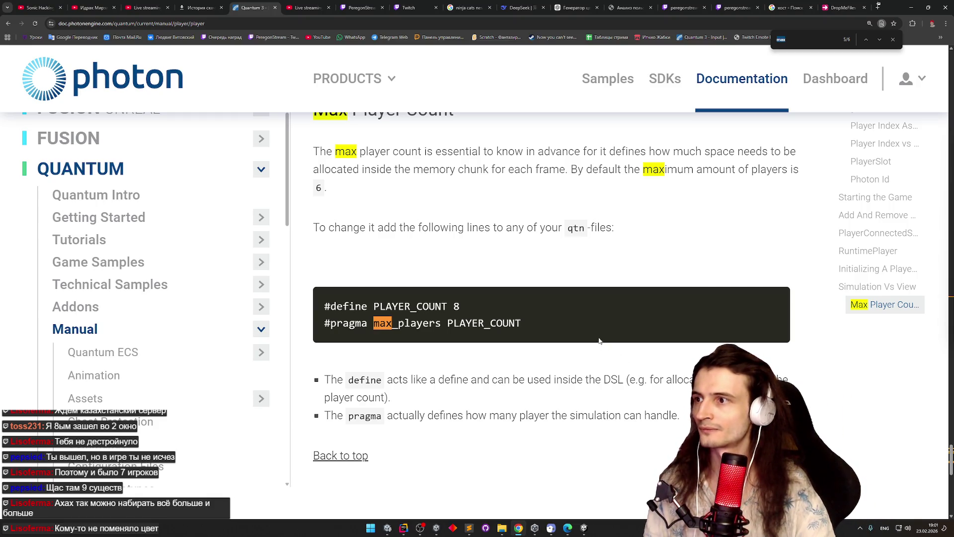
scroll(600, 342, up, 1)
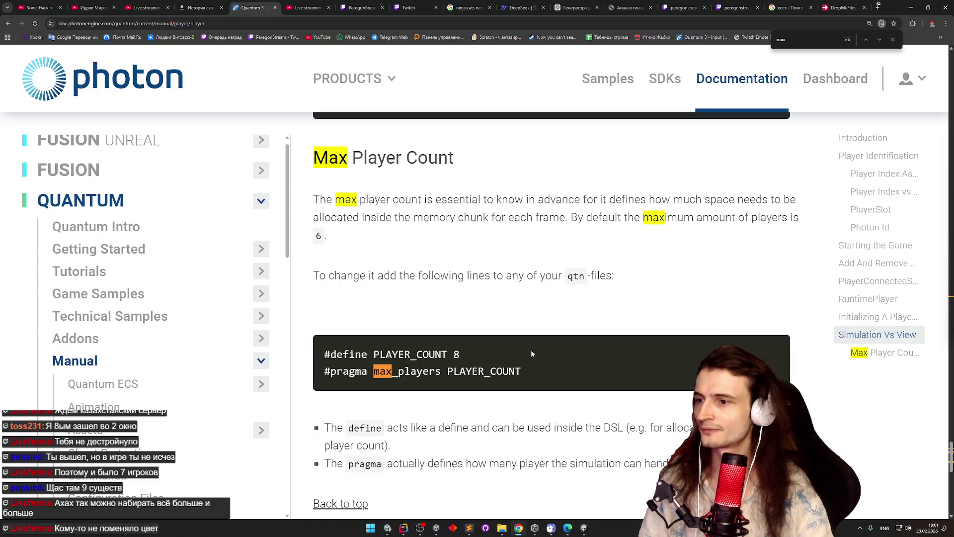
Step: Select the '#pragma max_players PLAYER_COUNT' line in the code block
drag(530, 370, 474, 368)
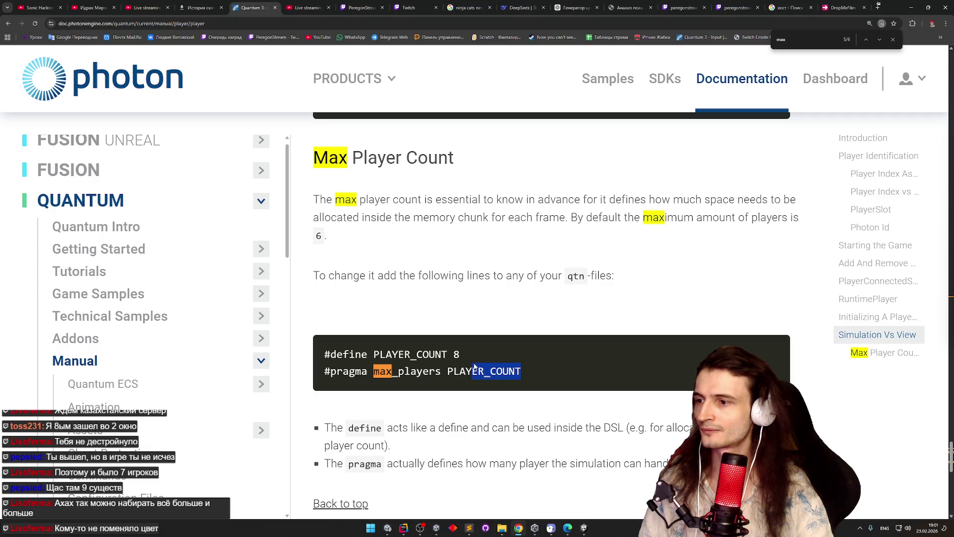
mouse_move(475, 368)
mouse_down()
mouse_move(325, 354)
mouse_move(437, 371)
mouse_move(316, 372)
mouse_up()
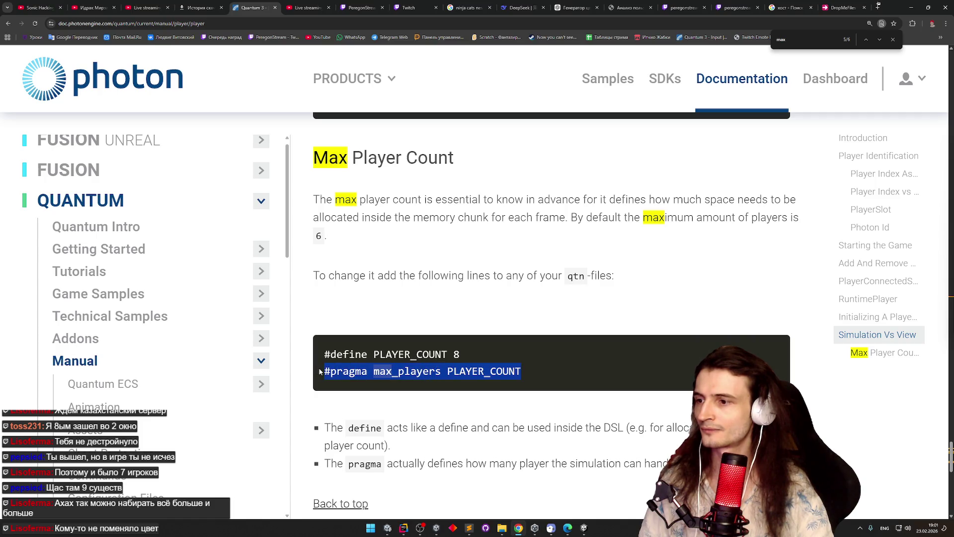
middle_click(382, 260)
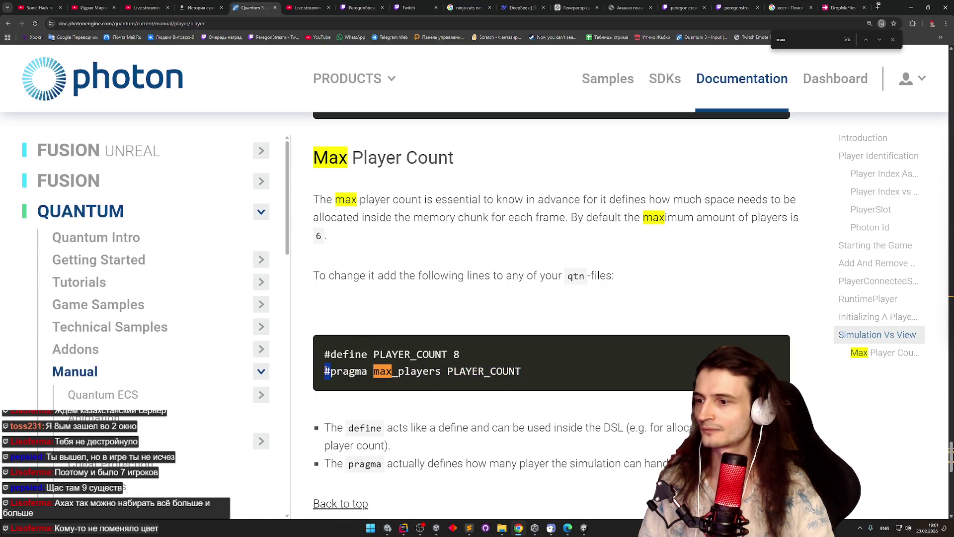
triple_click(508, 368)
key(ctrl+c)
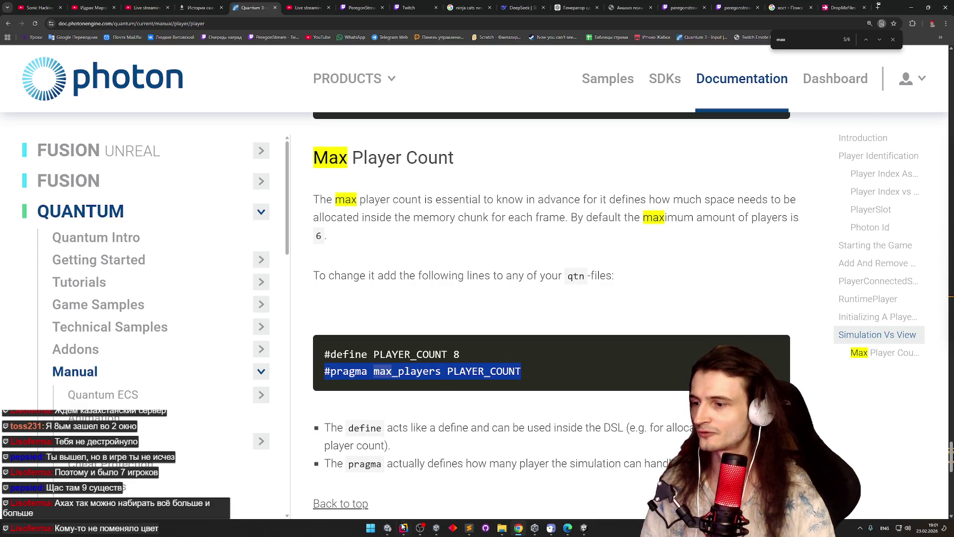
Step: In Unity, close Build Profiles and open the QuantumUser/Simulation folder
mouse_move(436, 528)
mouse_move(398, 498)
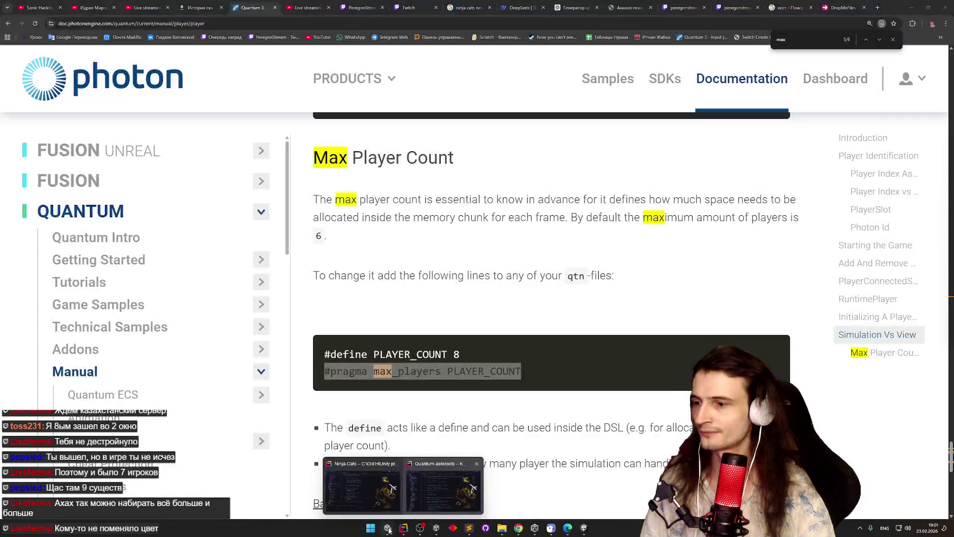
click(388, 528)
click(425, 325)
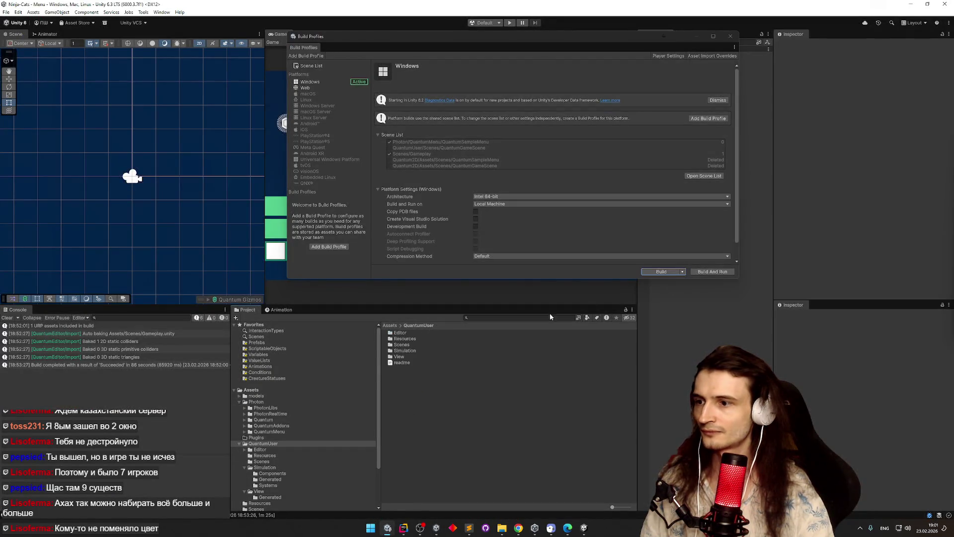
double_click(414, 351)
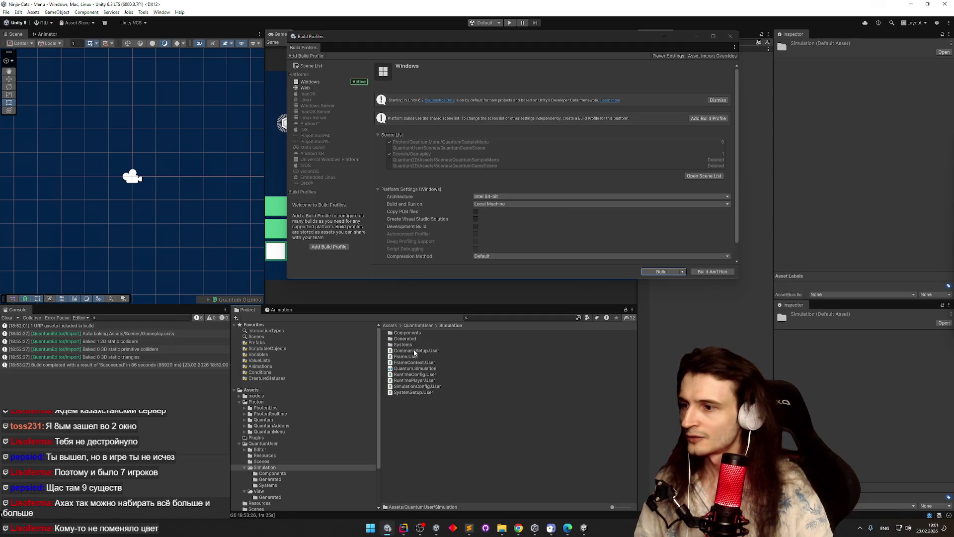
key(BackSpace)
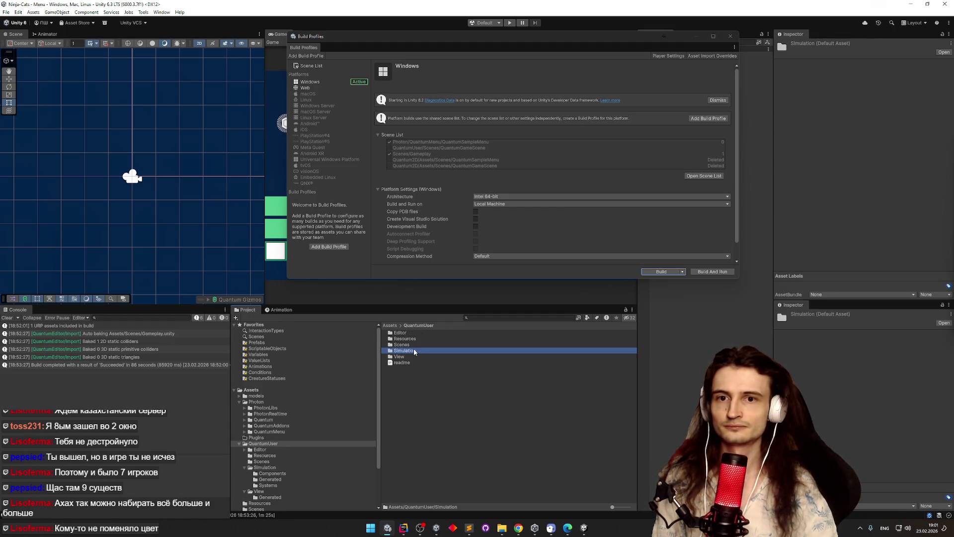
click(729, 36)
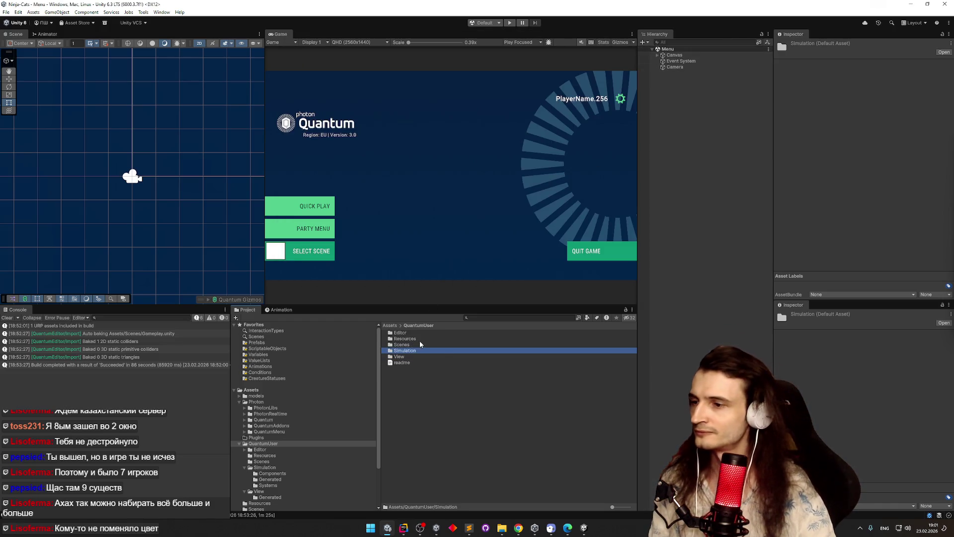
click(443, 344)
key(Down)
key(Down)
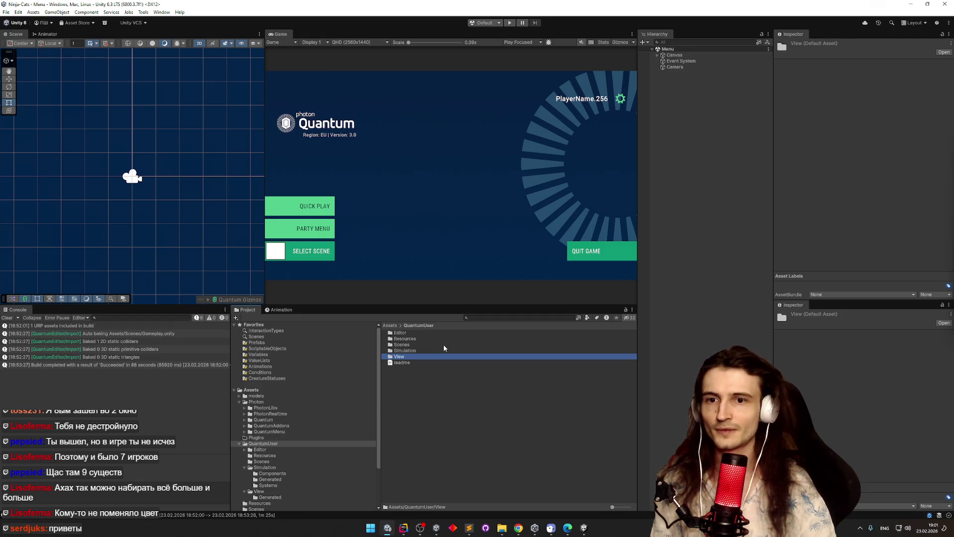
key(Up)
key(Up)
key(Down)
key(Return)
Step: In Components, duplicate PlayerLink as MaxPlayers and open the new file
double_click(421, 332)
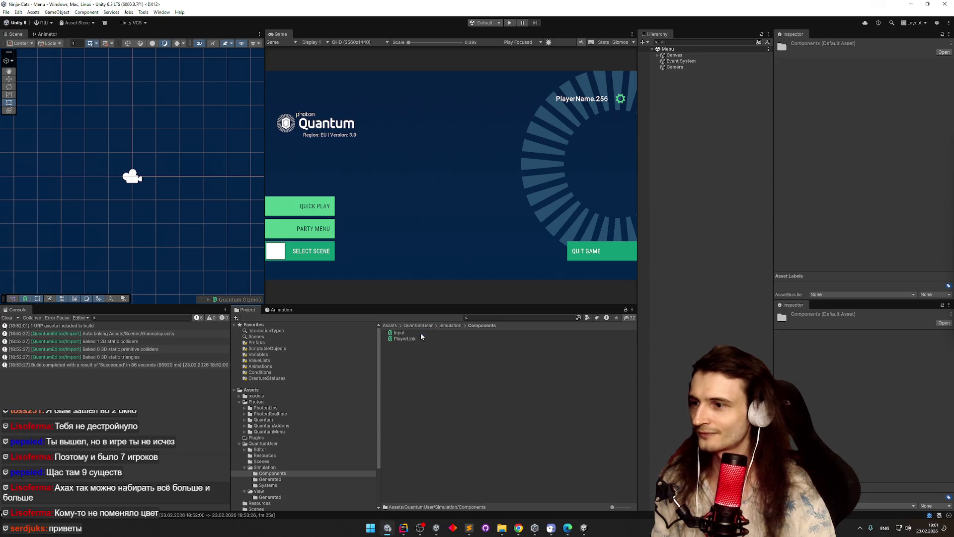
double_click(410, 340)
text(MaxPlay)
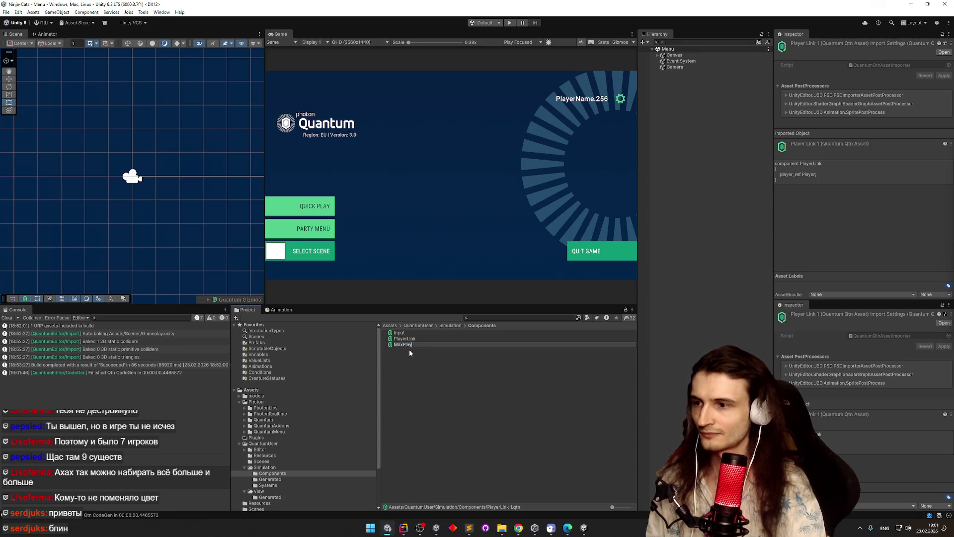
text(ers)
key(Return)
key(Return)
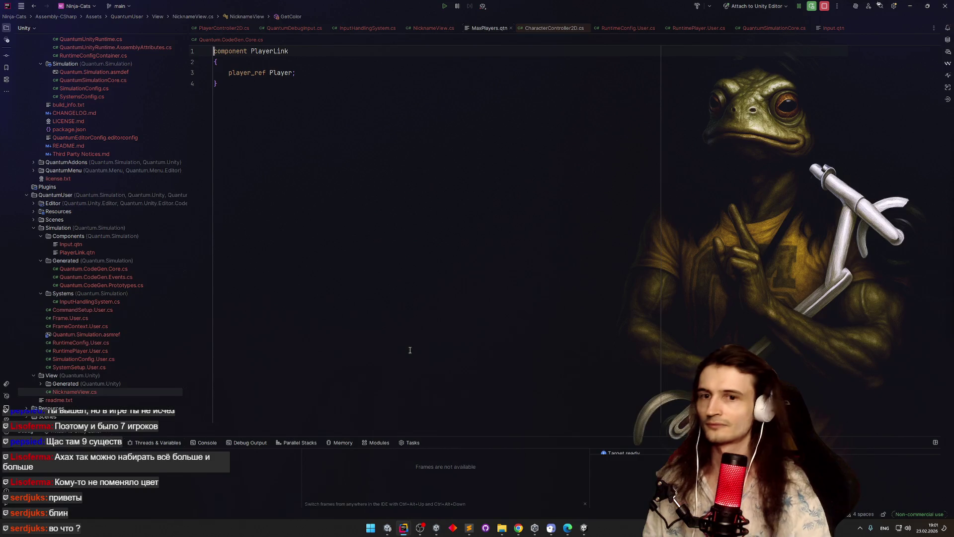
Step: Replace all of MaxPlayers.qtn with the pasted pragma line, setting max_players to 20
key(ctrl+a)
key(ctrl+v)
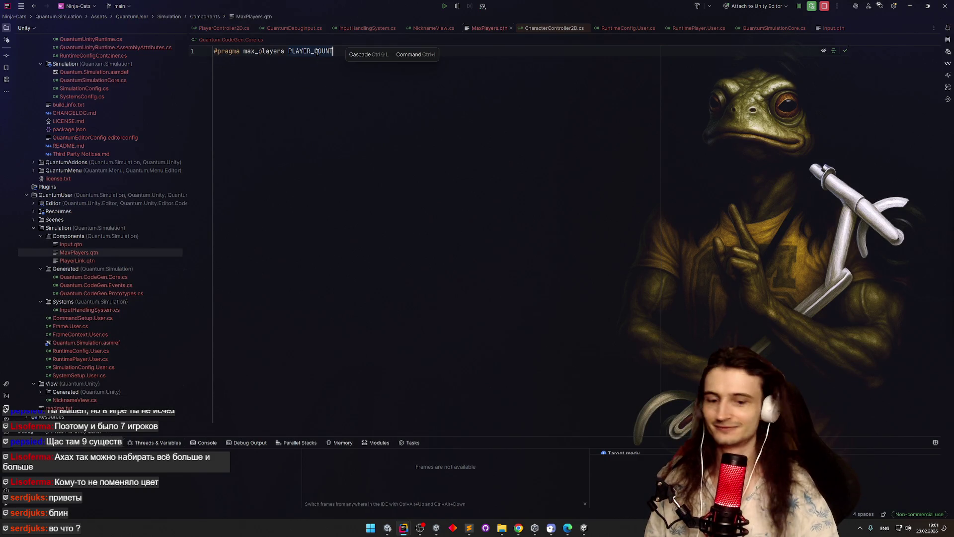
text(20)
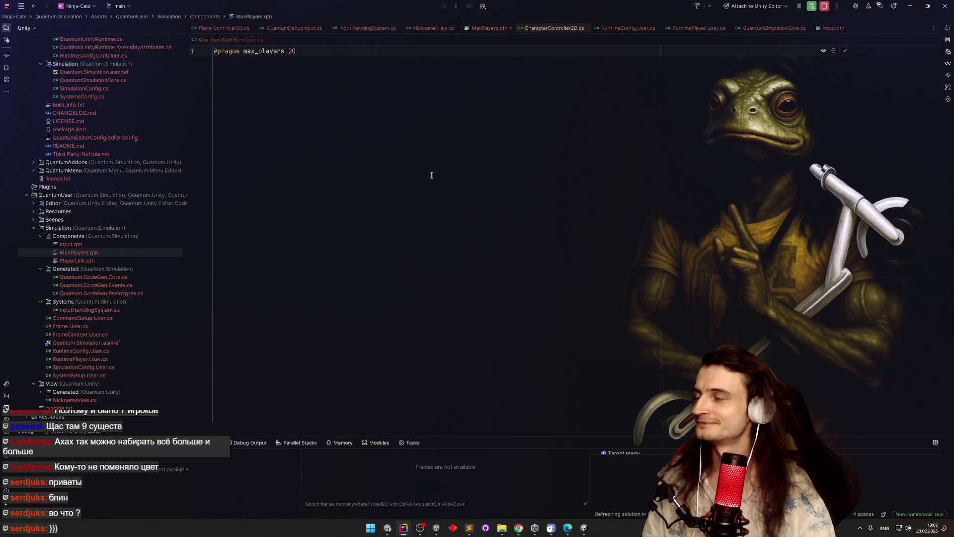
click(910, 6)
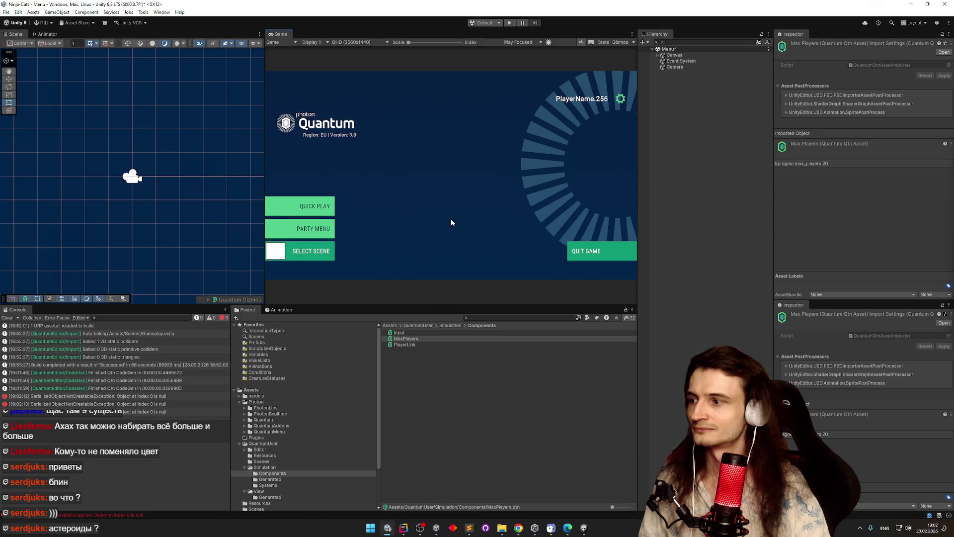
Step: Clear the Console, run the game, and try editing Max Players in the in-game Settings
click(7, 317)
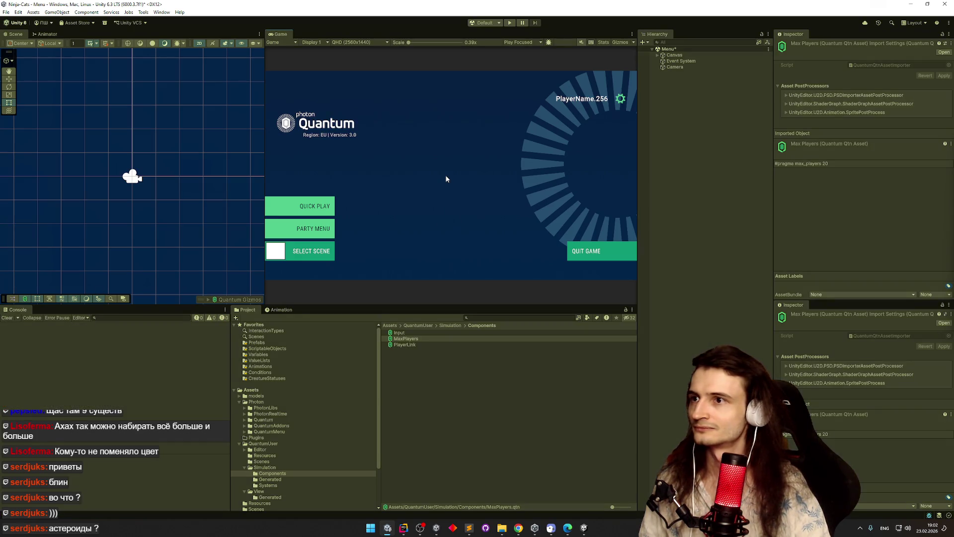
key(ctrl+p)
click(620, 98)
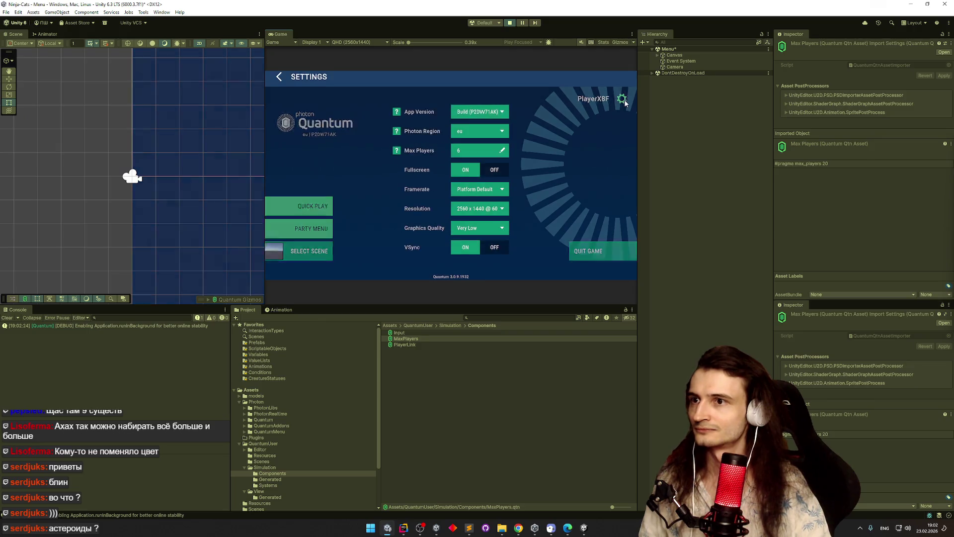
click(482, 152)
click(481, 152)
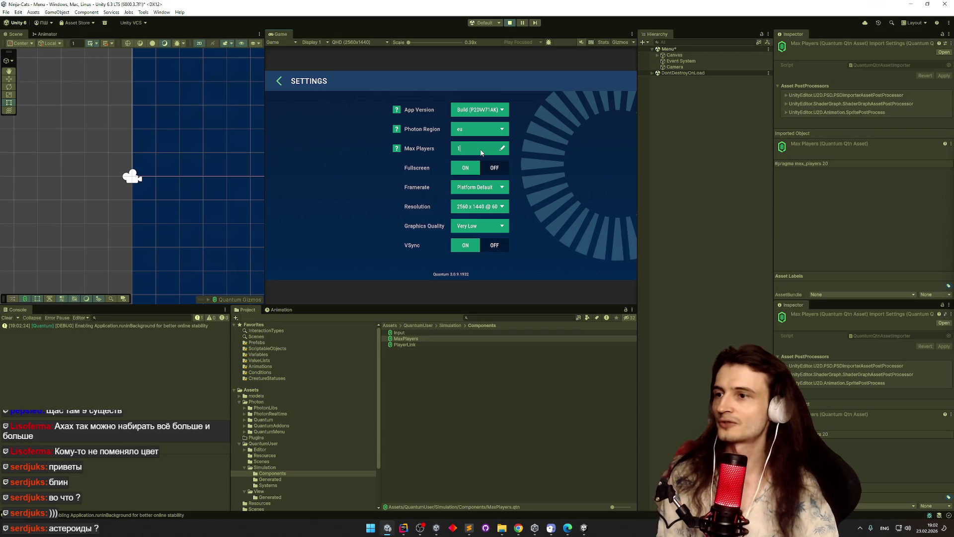
Step: Trace the Max Players input field up to the PhotonMenuViewSettings object in the Hierarchy
mouse_move(116, 159)
mouse_down()
mouse_move(879, 182)
mouse_move(827, 166)
mouse_move(925, 136)
mouse_move(739, 91)
mouse_move(433, 78)
mouse_move(198, 140)
mouse_up()
click(201, 134)
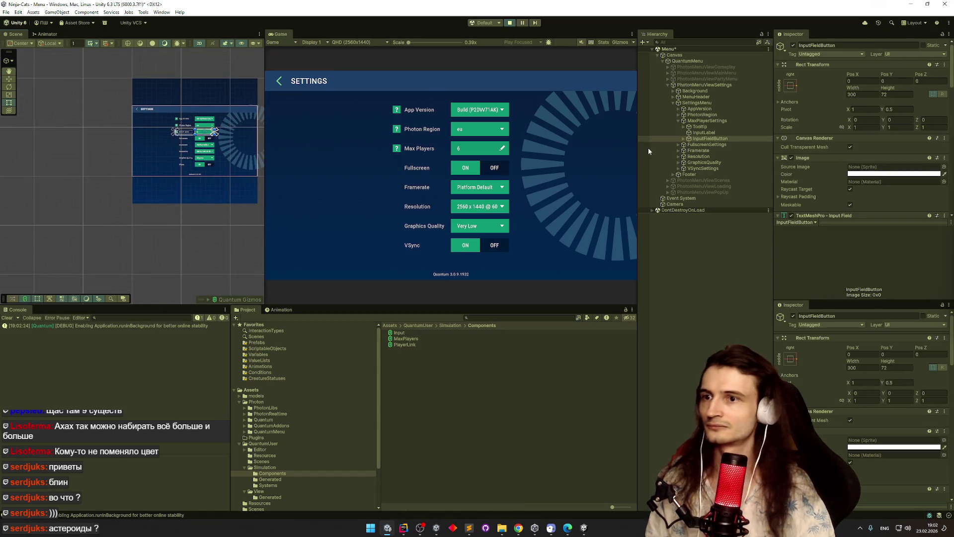
click(727, 121)
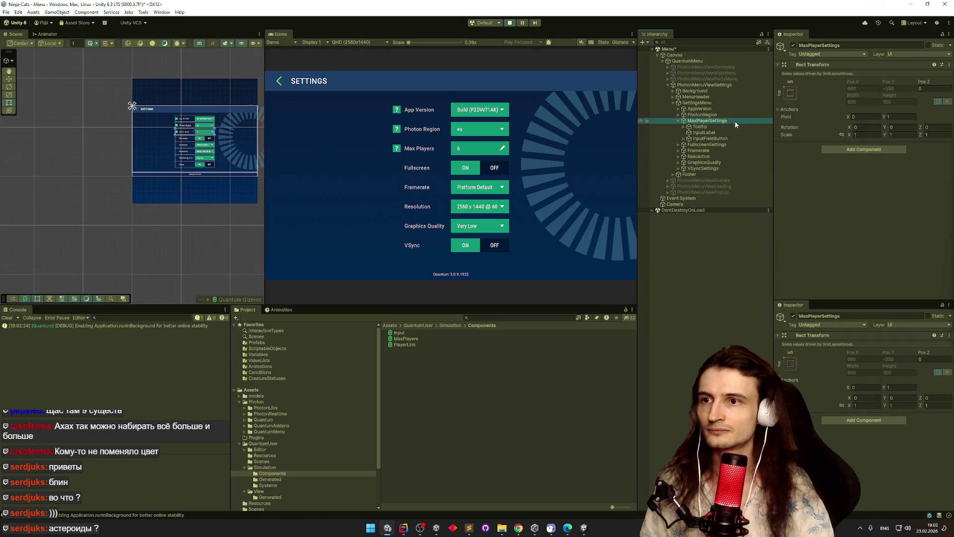
click(726, 85)
drag(950, 164, 948, 261)
Step: Open QuantumMenuUISettings.cs, search 'maxpl', and jump to the _uiMaxPlayers usage in SaveChanges
double_click(883, 117)
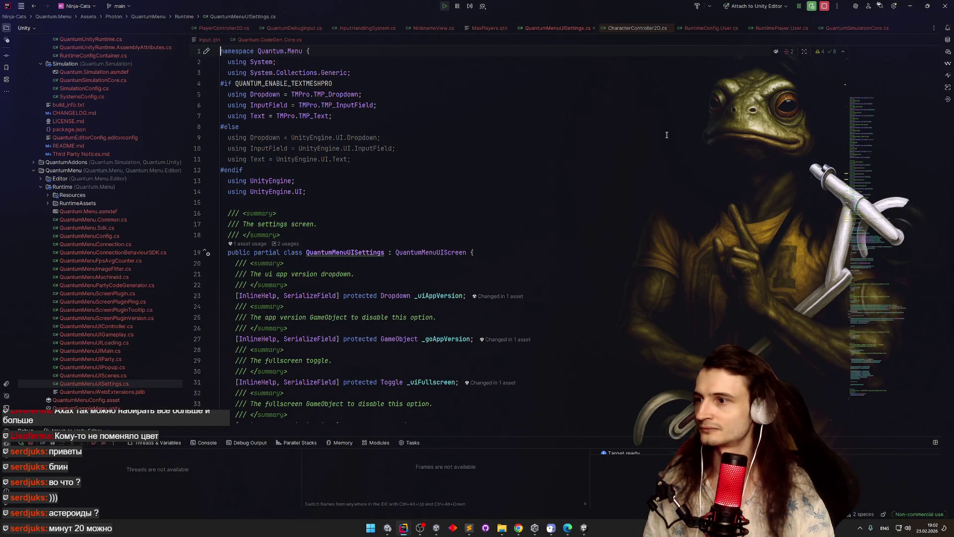
key(ctrl+f)
text(max)
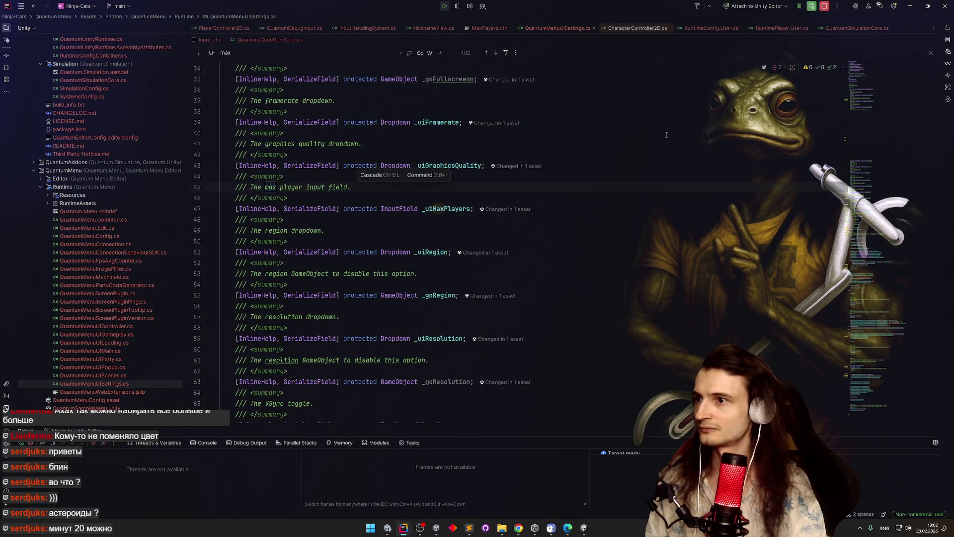
text(pl)
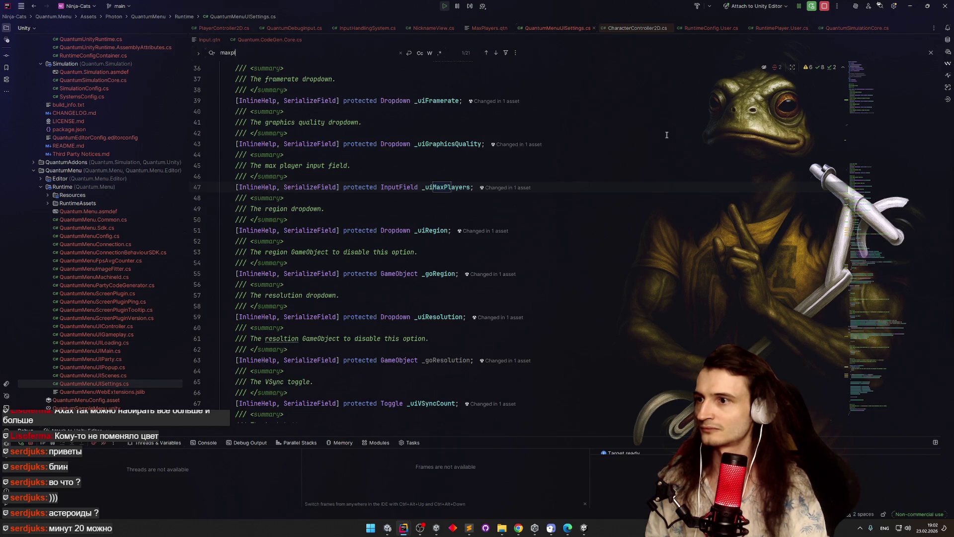
ctrl+click(447, 187)
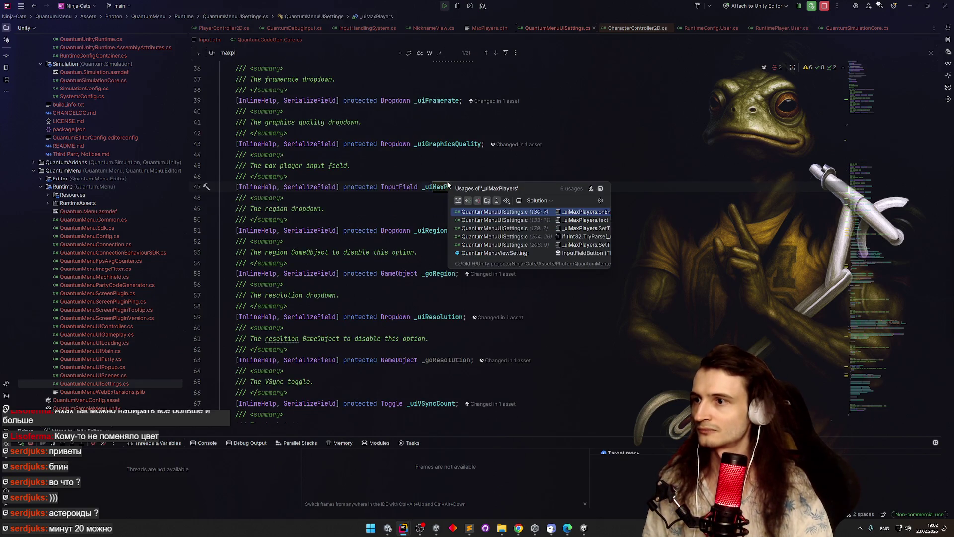
drag(611, 217, 836, 228)
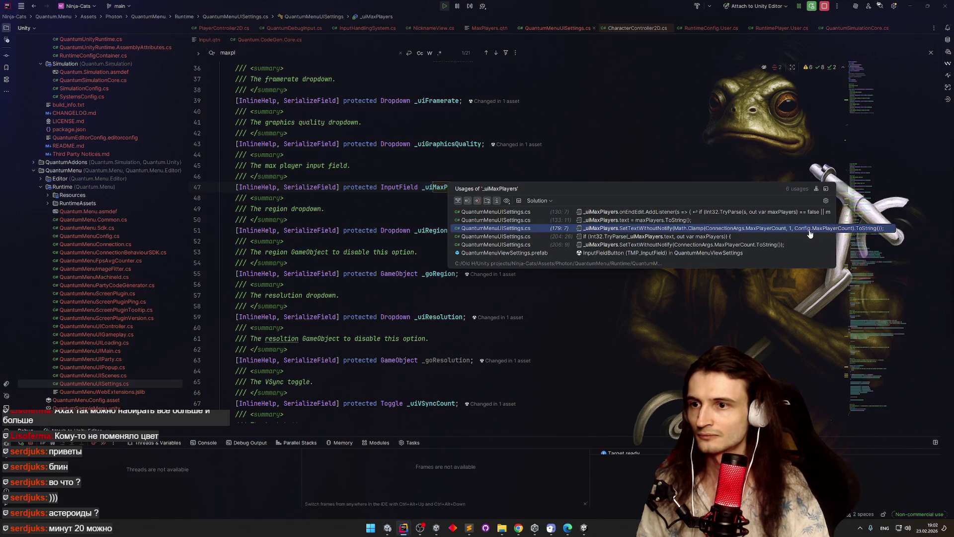
click(780, 240)
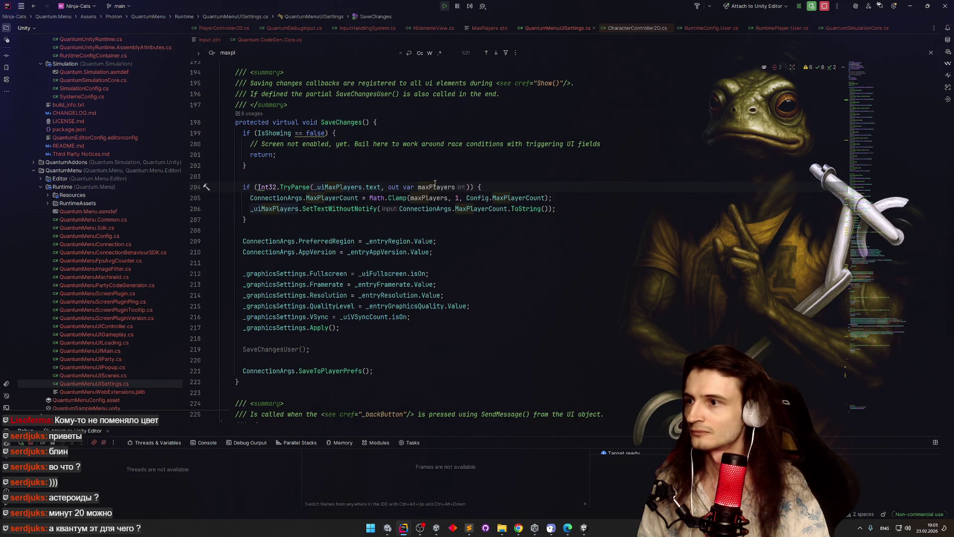
Step: Follow the maxPlayers clamp to the Config property declaration, then stop the running game in Unity
click(433, 187)
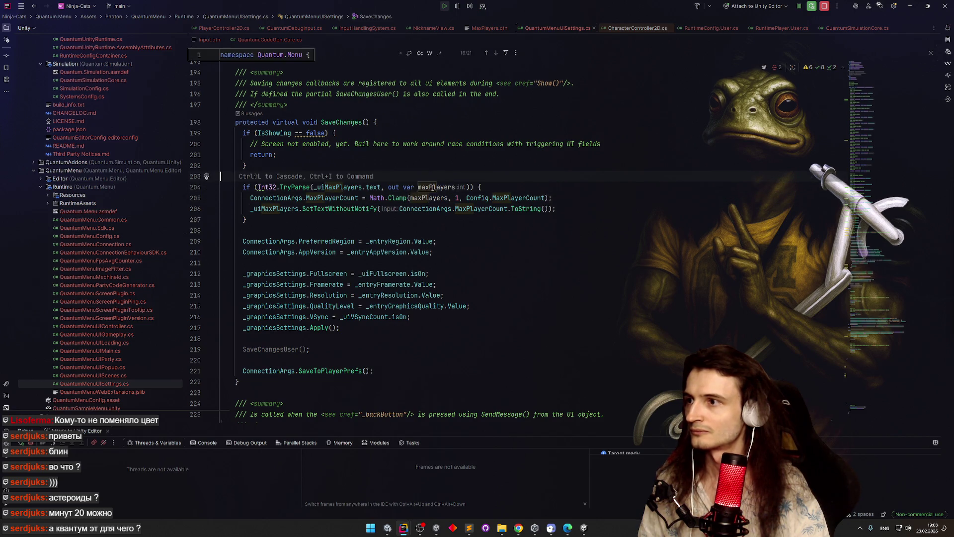
double_click(433, 180)
key(F3)
key(F3)
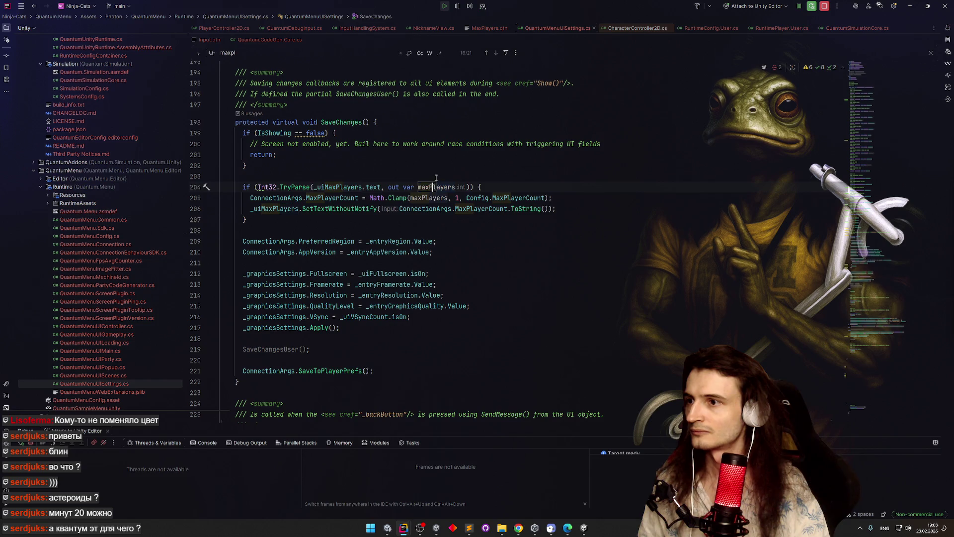
click(432, 187)
scroll(438, 172, up, 1)
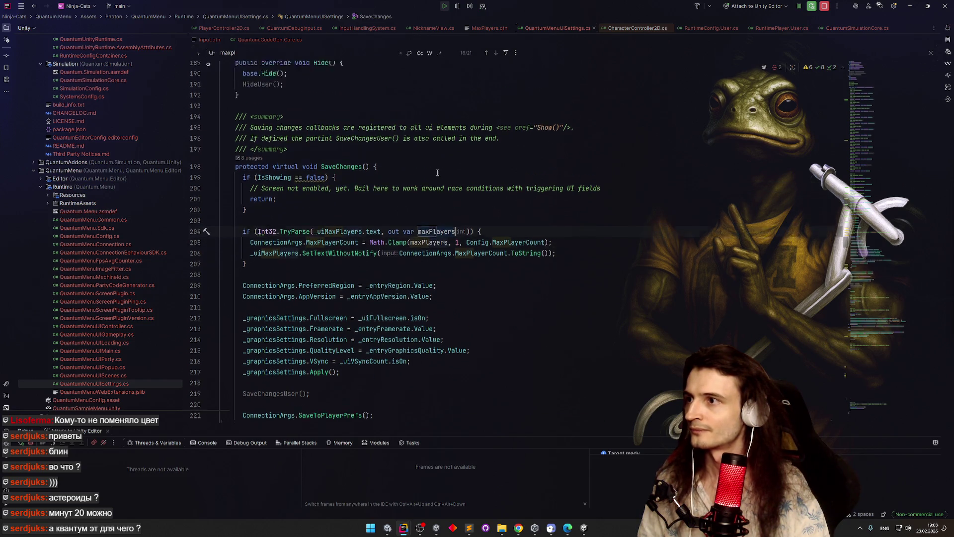
scroll(437, 172, down, 1)
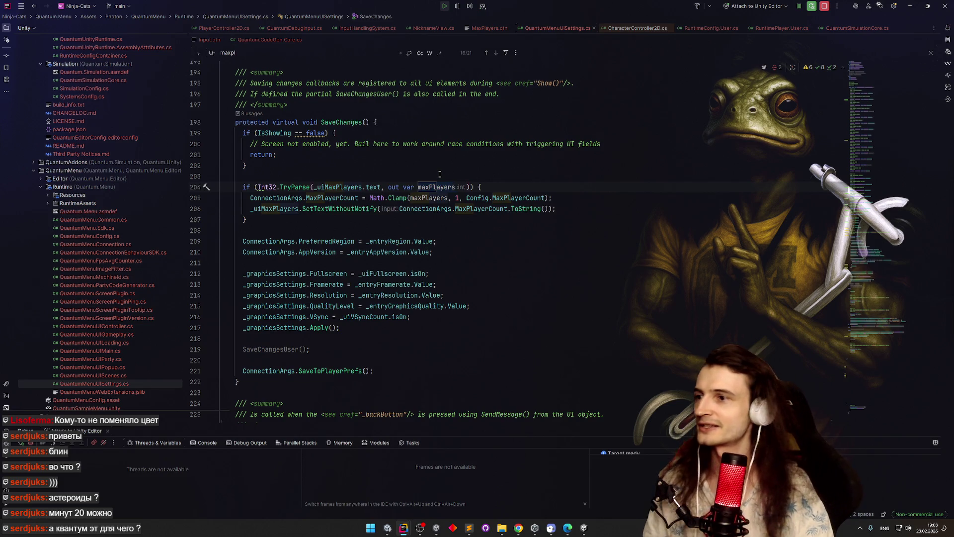
click(517, 197)
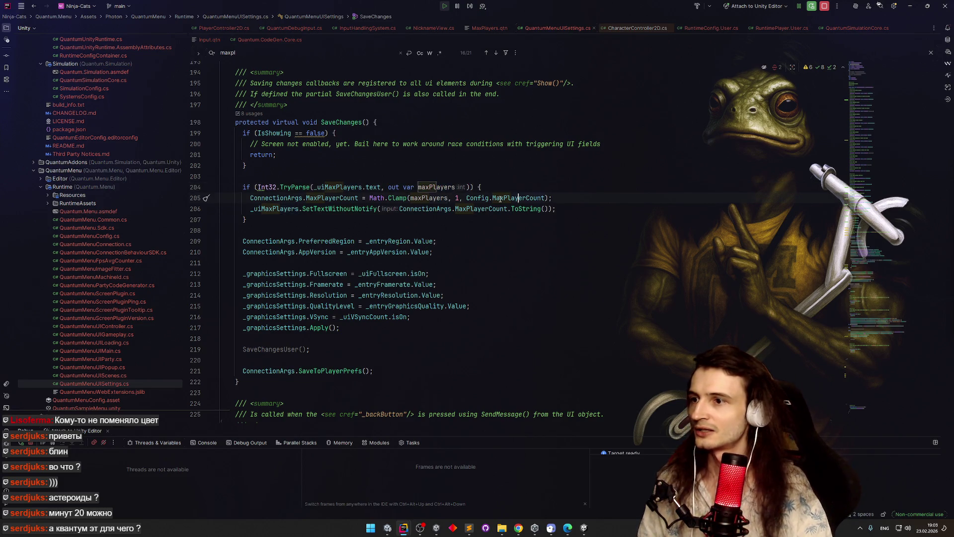
ctrl+click(481, 198)
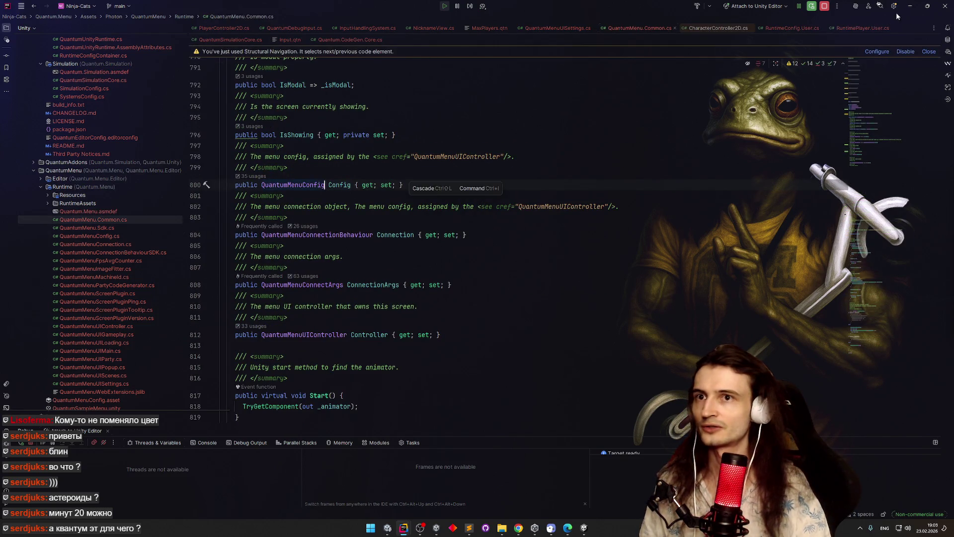
click(879, 6)
click(509, 22)
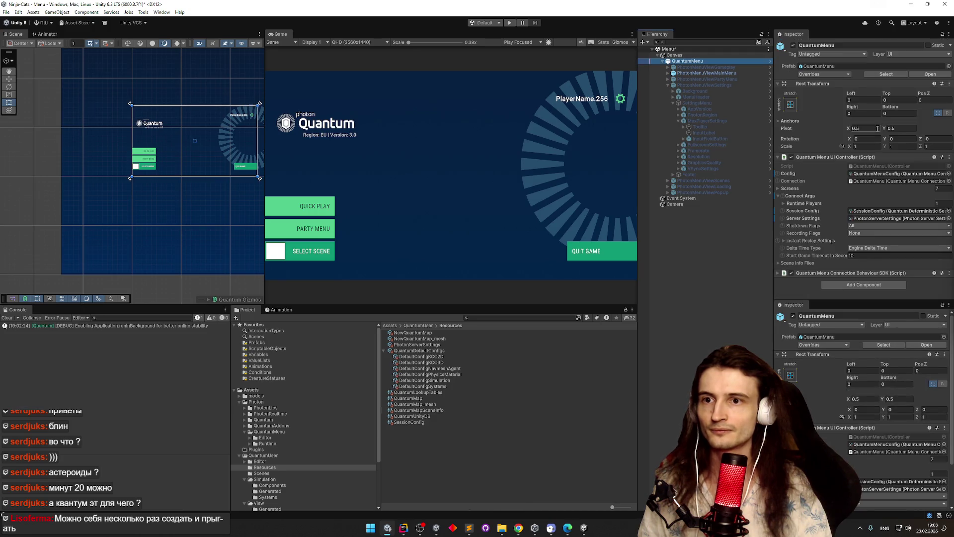
Step: Trim the QuantumMenuConfig's Available Regions list to a single eu entry
double_click(884, 175)
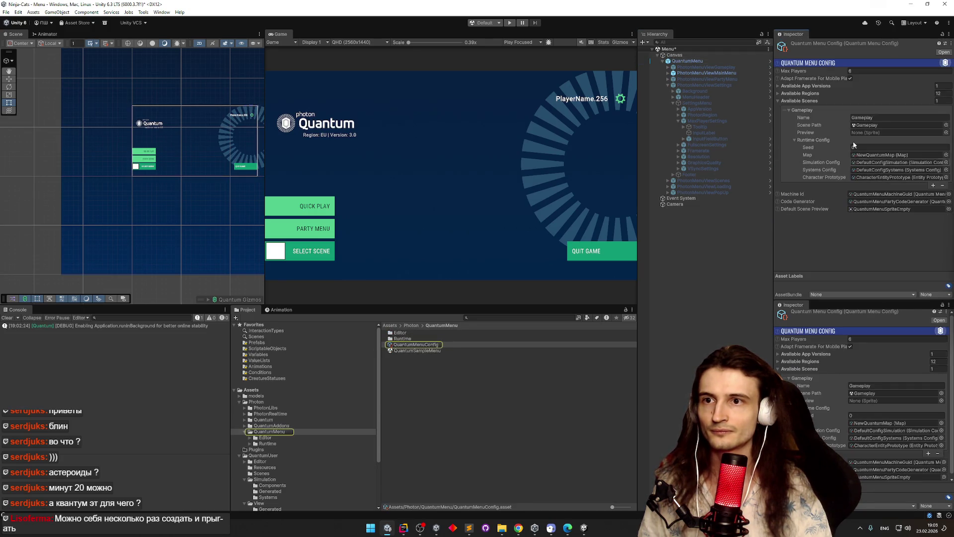
click(778, 93)
click(799, 104)
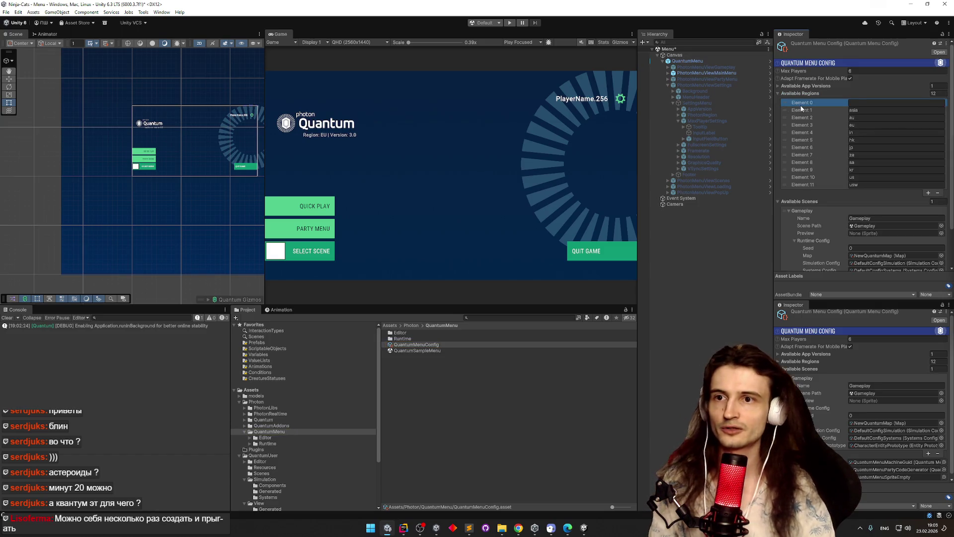
key(Delete)
key(Delete)
key(Delete)
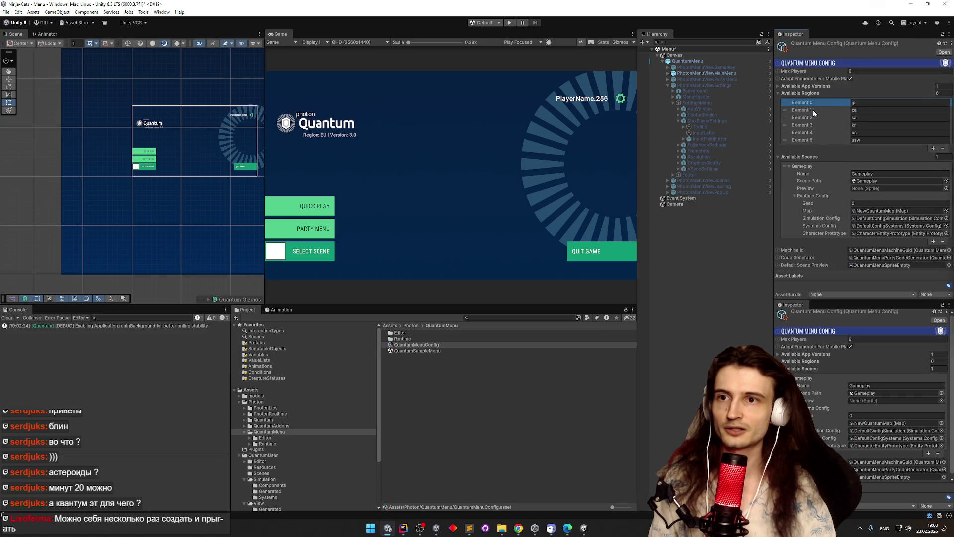
key(Delete)
key(Delete)
key(Delete)
text(eu)
Step: Set the config's Max Players to 20, then return to the Assets root folder
click(863, 70)
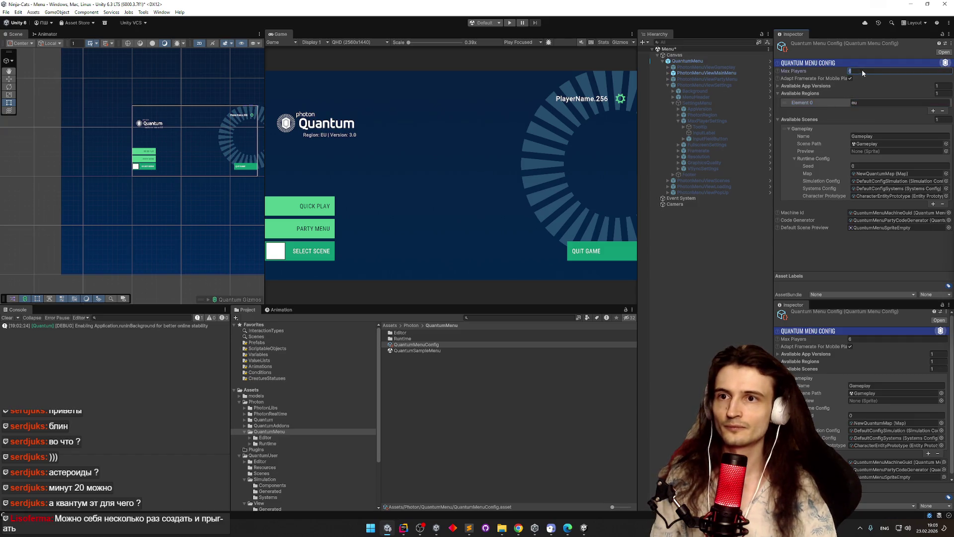
text(20)
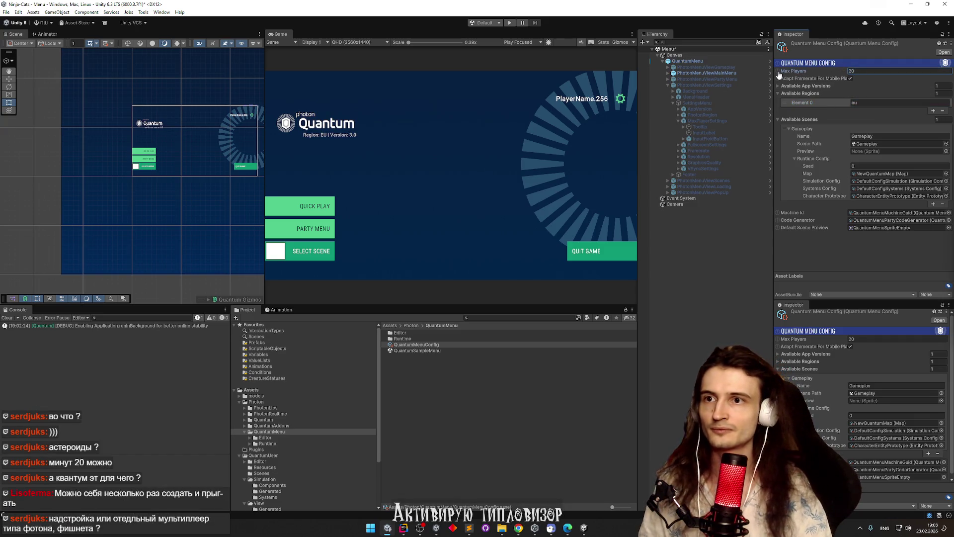
click(778, 72)
click(778, 72)
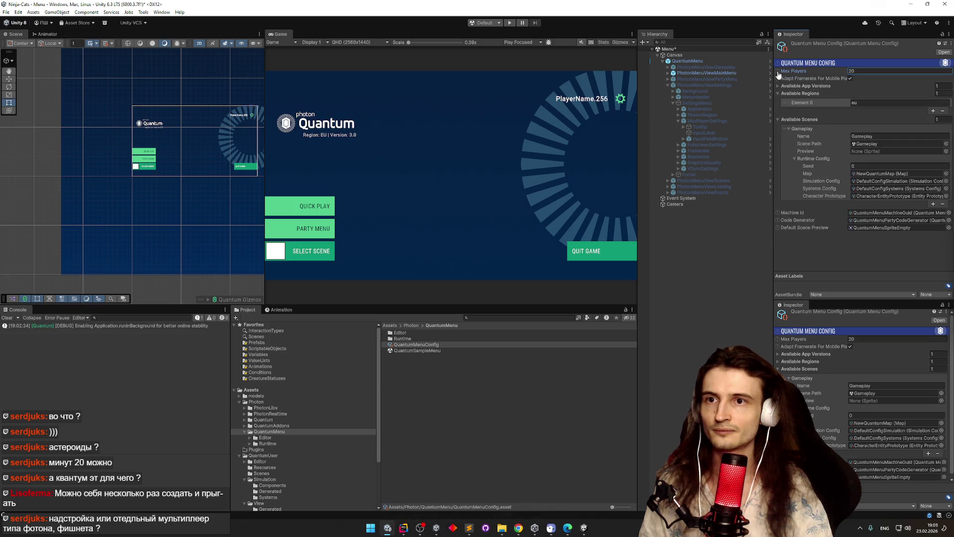
click(410, 326)
click(392, 325)
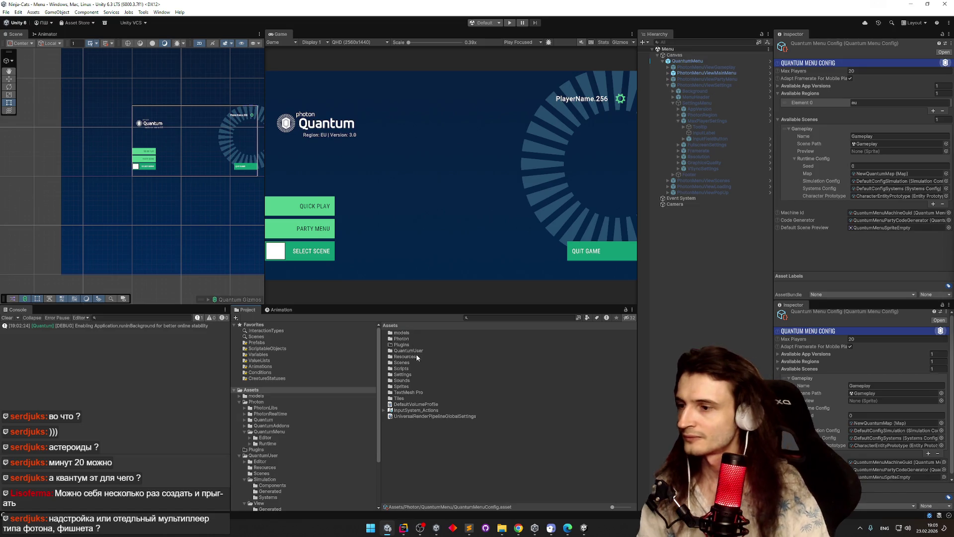
Step: Navigate to QuantumUser/Simulation/Components in the Project window, which lists Input and PlayerLink
double_click(417, 350)
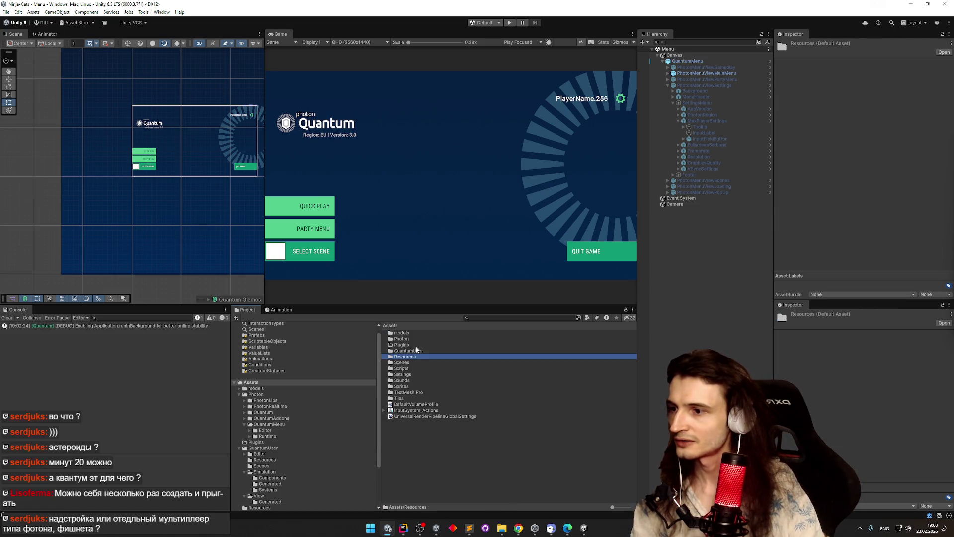
double_click(418, 340)
key(BackSpace)
double_click(417, 350)
click(417, 334)
double_click(417, 333)
double_click(405, 338)
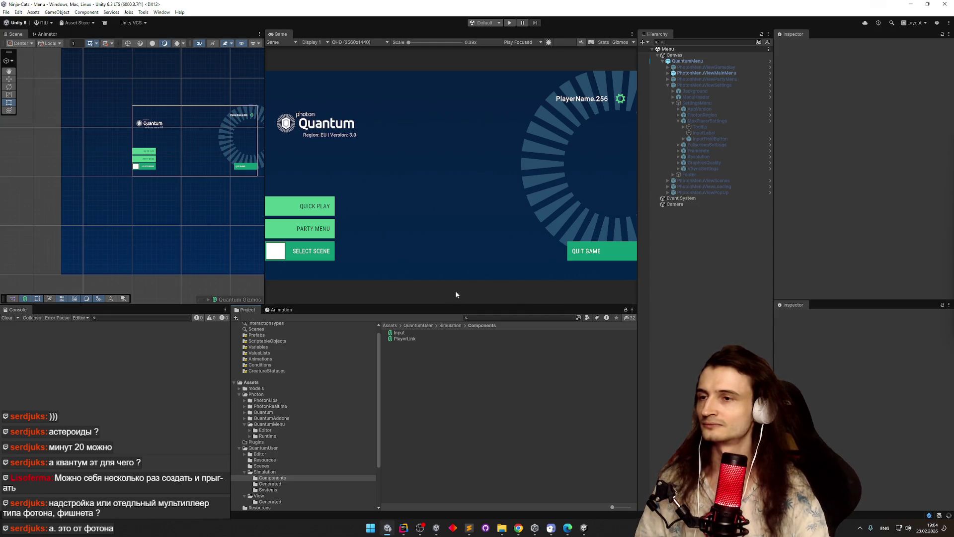
Step: Save the scene and play-test it, confirming the Settings Max Players field accepts 20
key(ctrl+s)
key(ctrl+p)
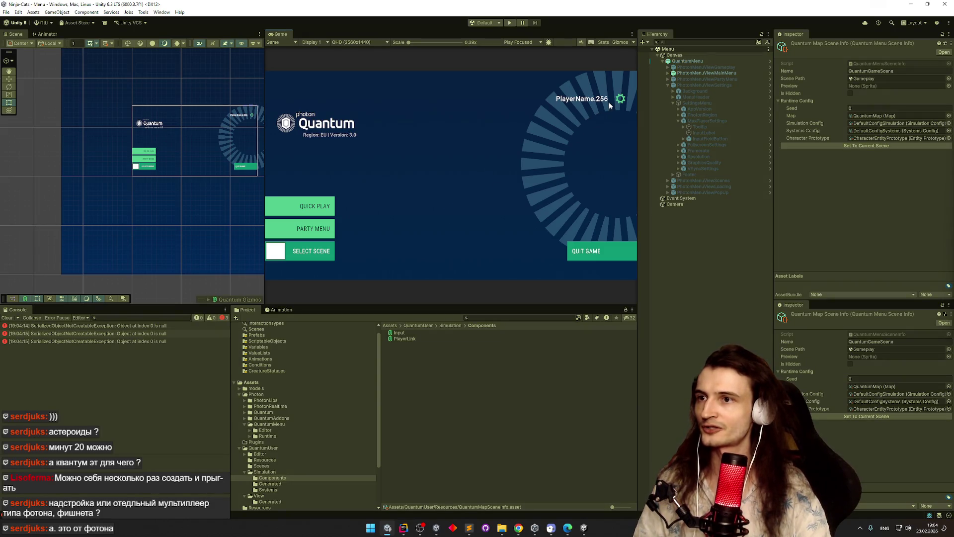
click(621, 98)
click(467, 150)
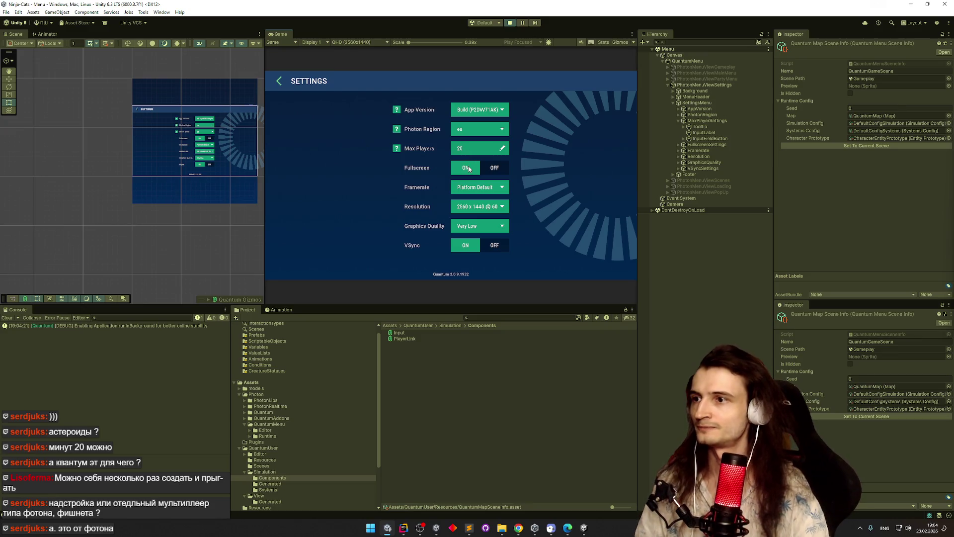
key(ctrl+p)
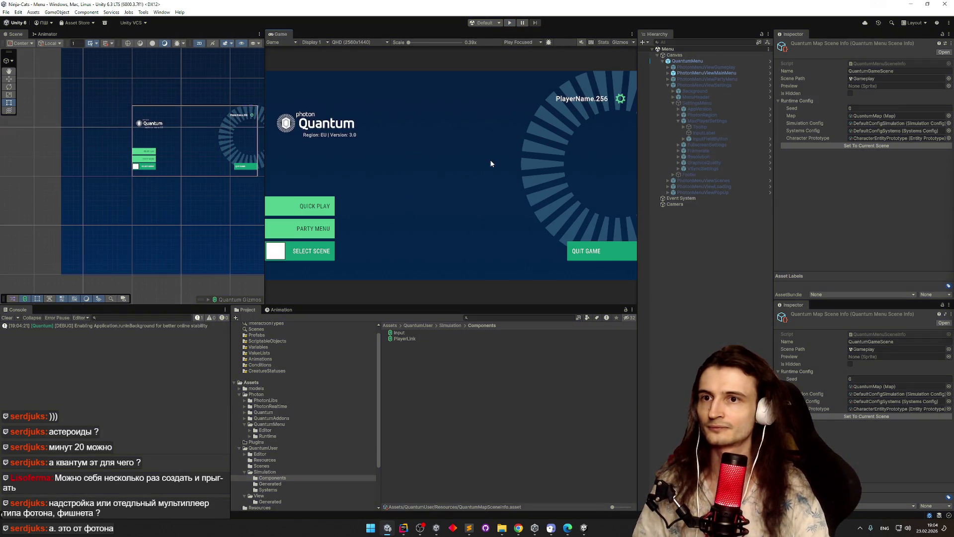
click(685, 61)
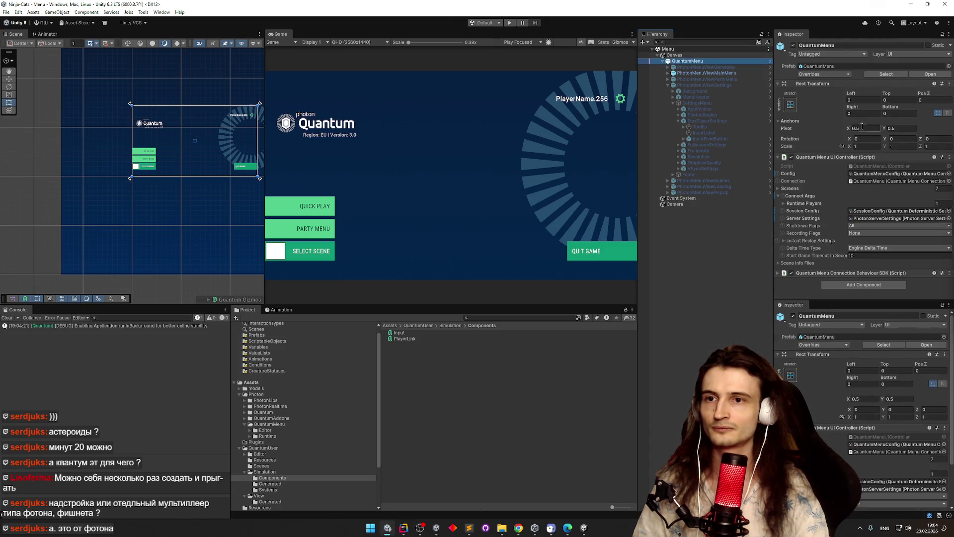
Step: Mark 'расширить макс игроков' done in the Sublime Text to-do list and return to Rider
click(7, 318)
click(469, 528)
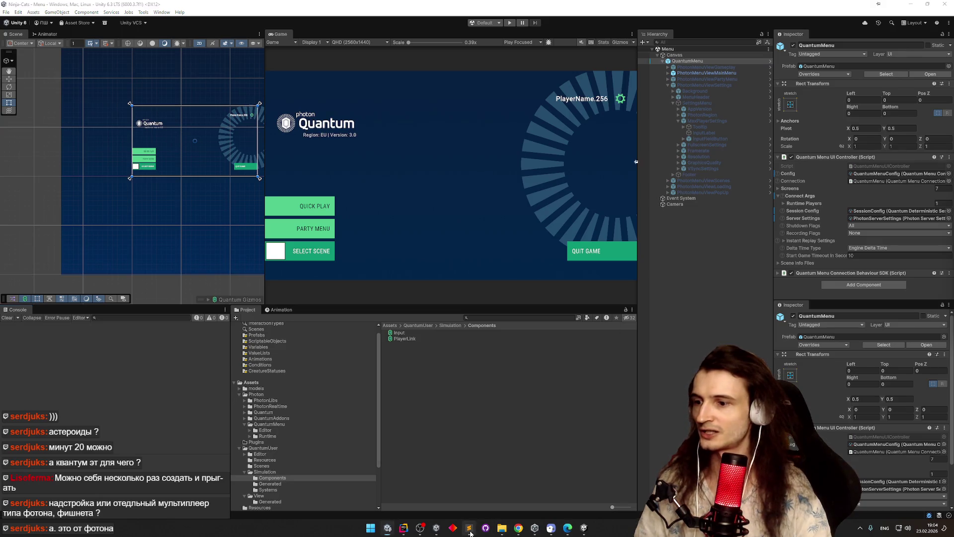
click(437, 237)
key(ctrl+d)
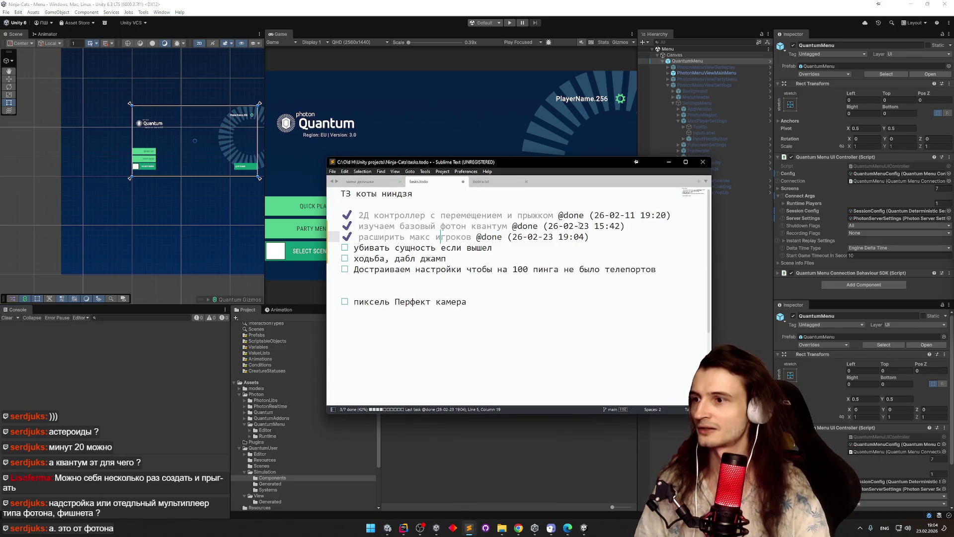
click(669, 162)
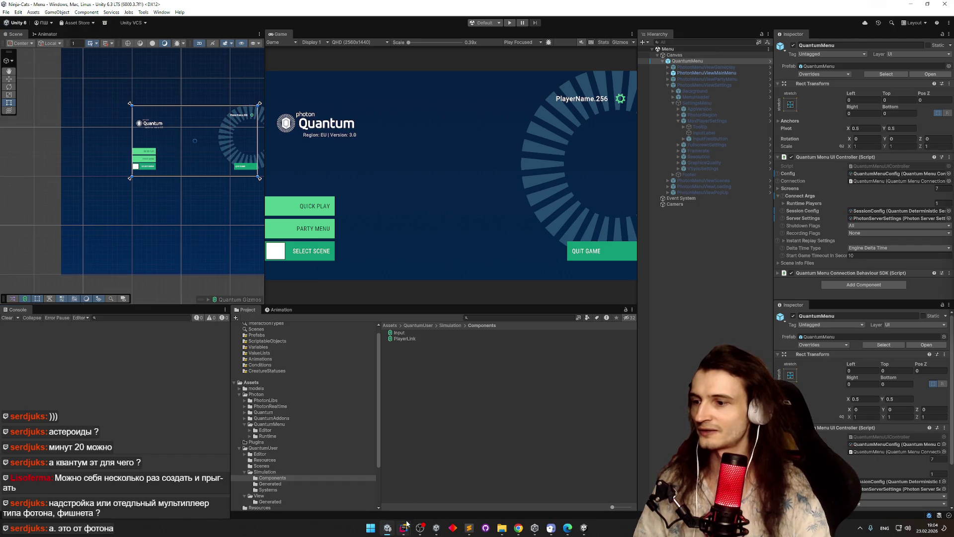
mouse_move(403, 528)
click(363, 489)
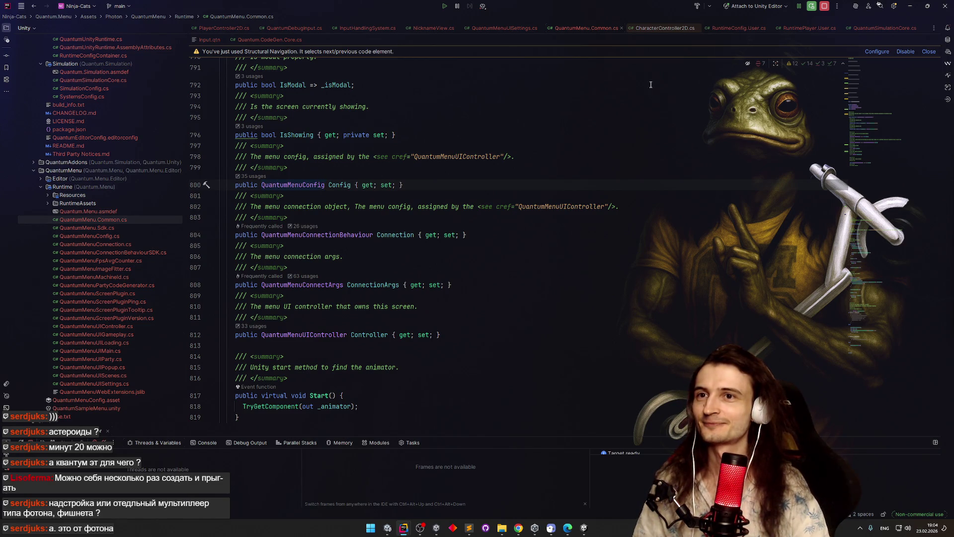
Step: In InputHandlingSystem.cs, add ISignalOnPlayerRemoved after ISignalOnPlayerAdded in the interface list
click(512, 94)
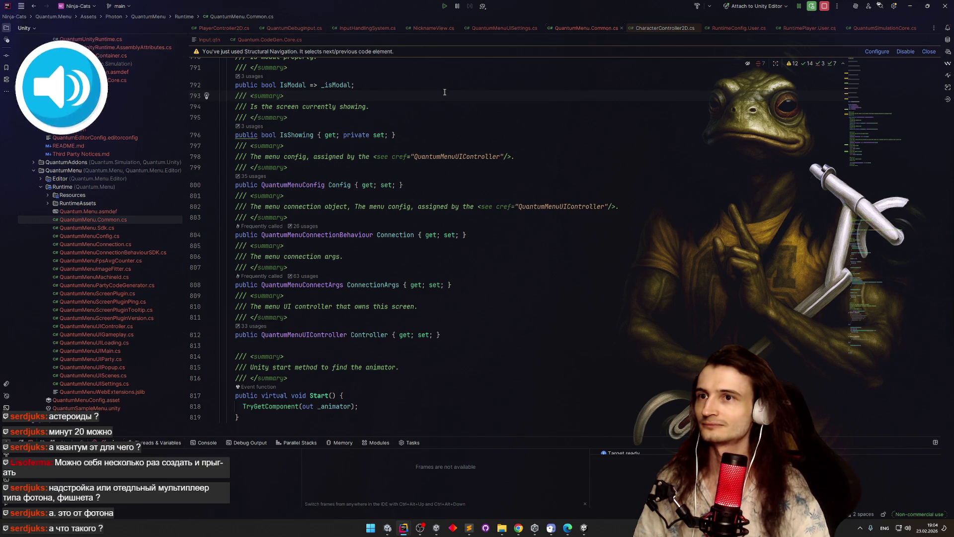
key(ctrl+e)
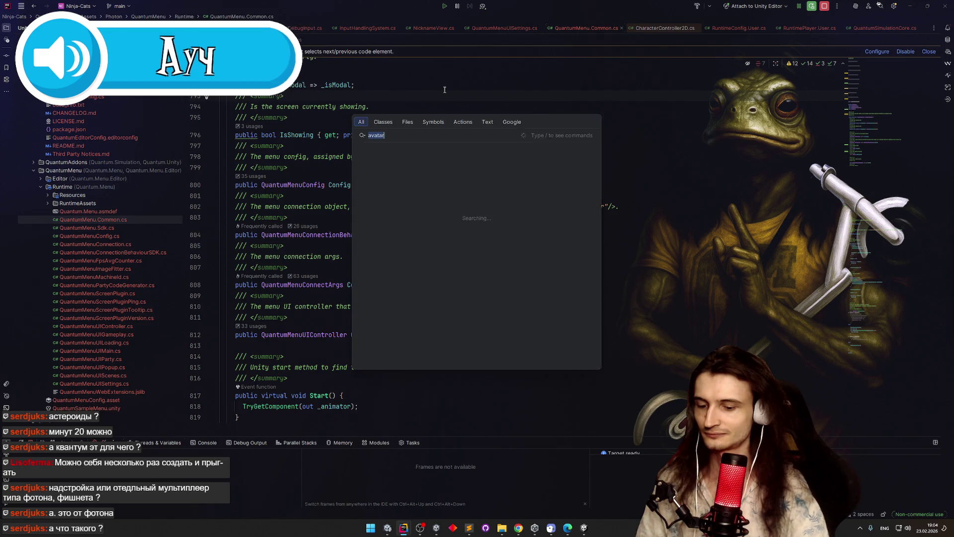
key(Return)
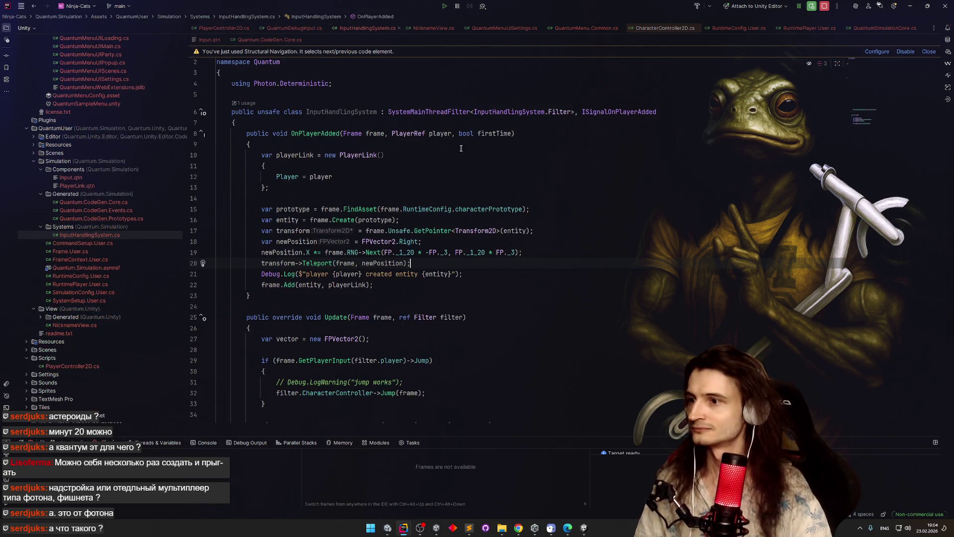
click(668, 112)
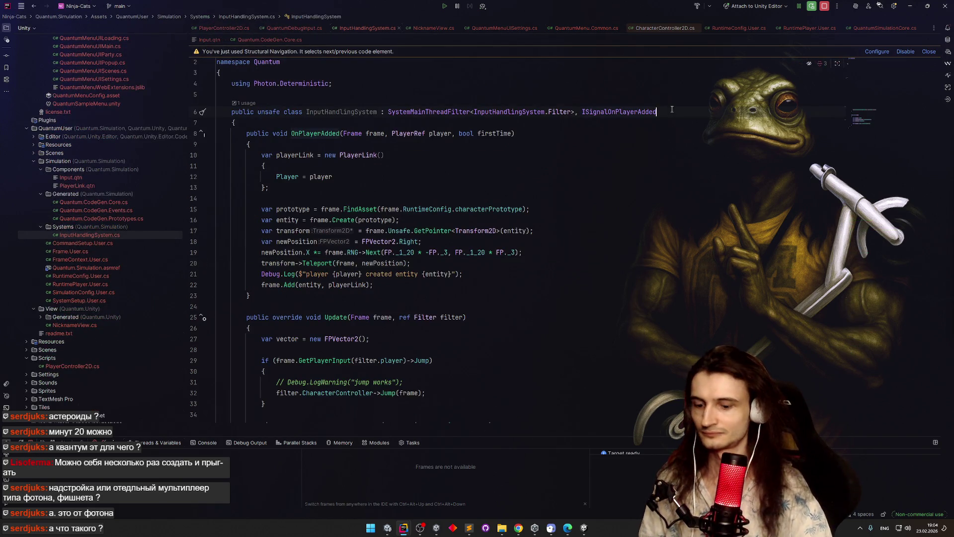
text(, IS)
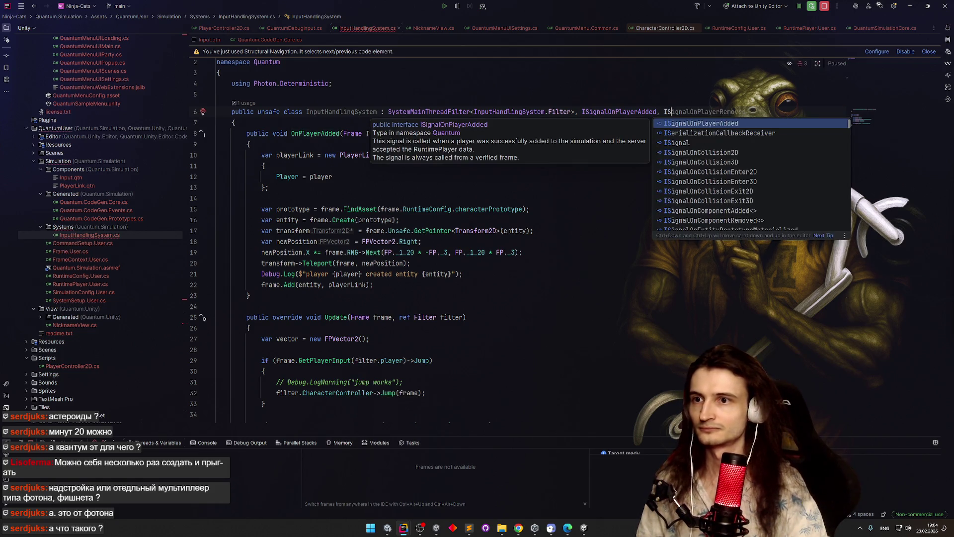
text(ignalOn)
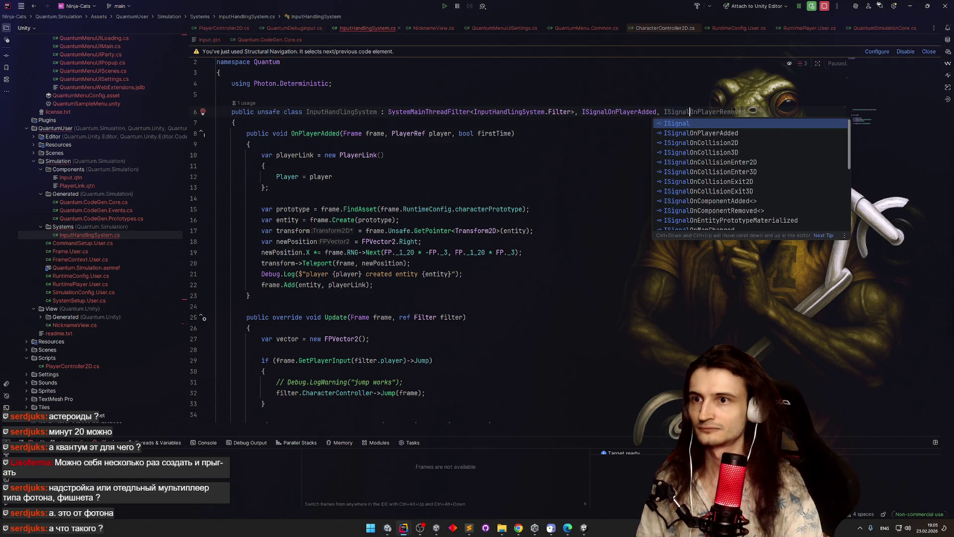
text(Pla)
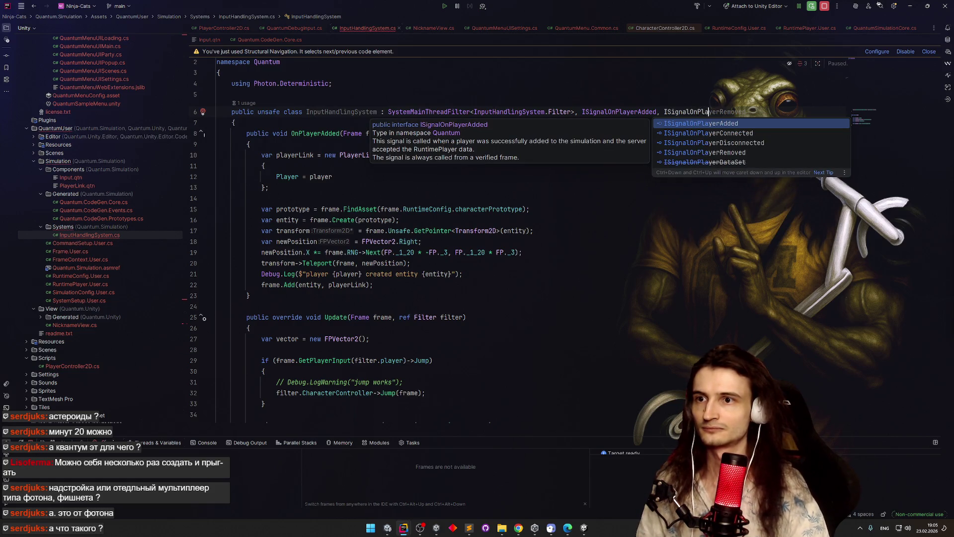
key(Down)
key(Down)
key(Down)
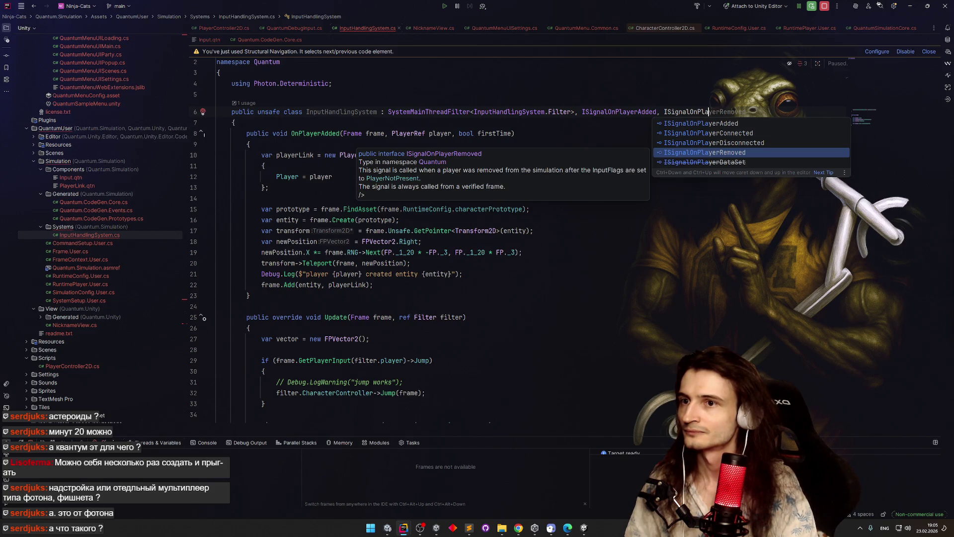
key(Return)
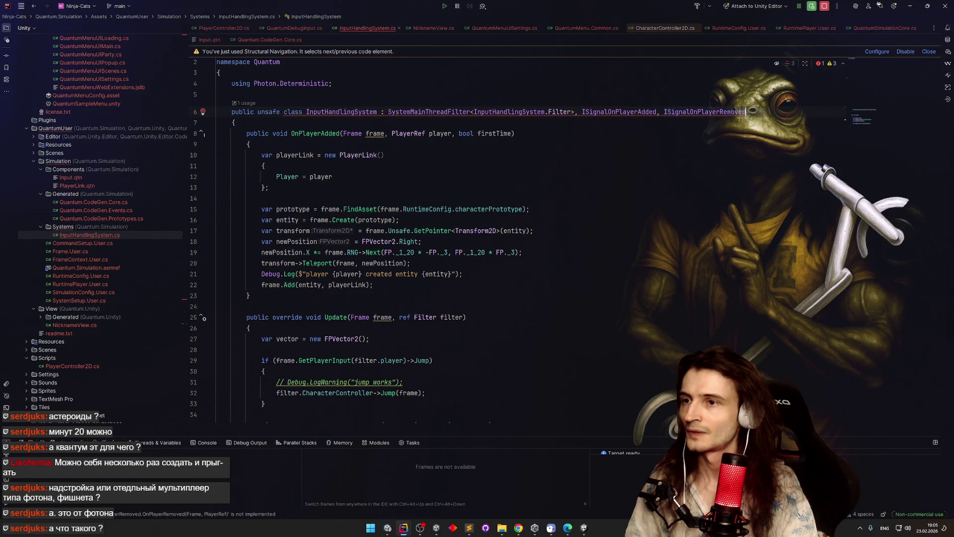
key(BackSpace)
key(BackSpace)
key(BackSpace)
key(Down)
key(Return)
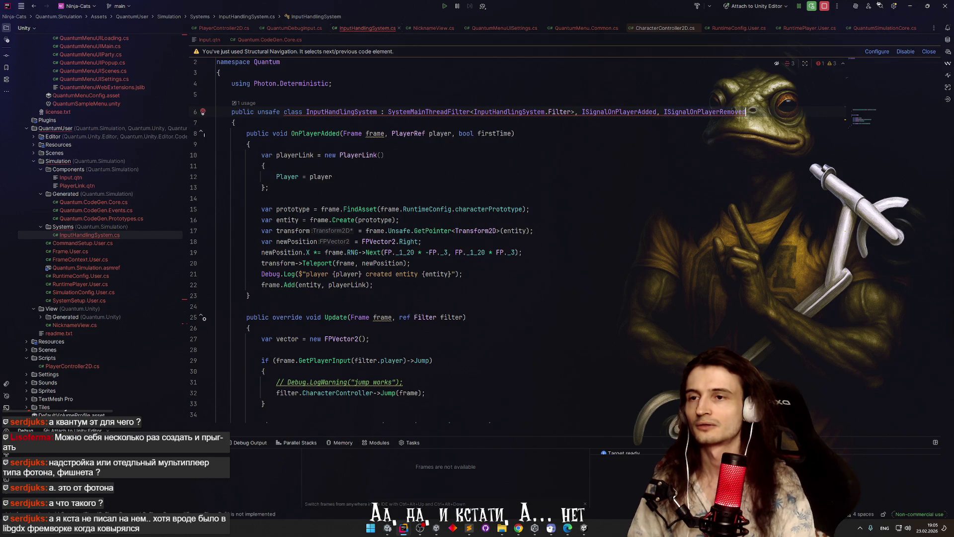
Step: Generate the missing OnPlayerRemoved method stub with Implement missing members
key(alt+Return)
key(Return)
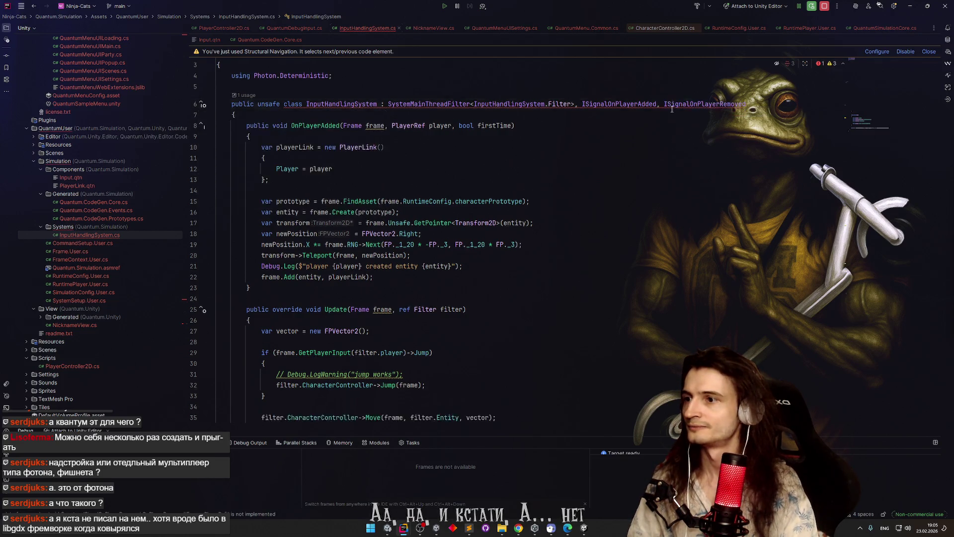
click(455, 330)
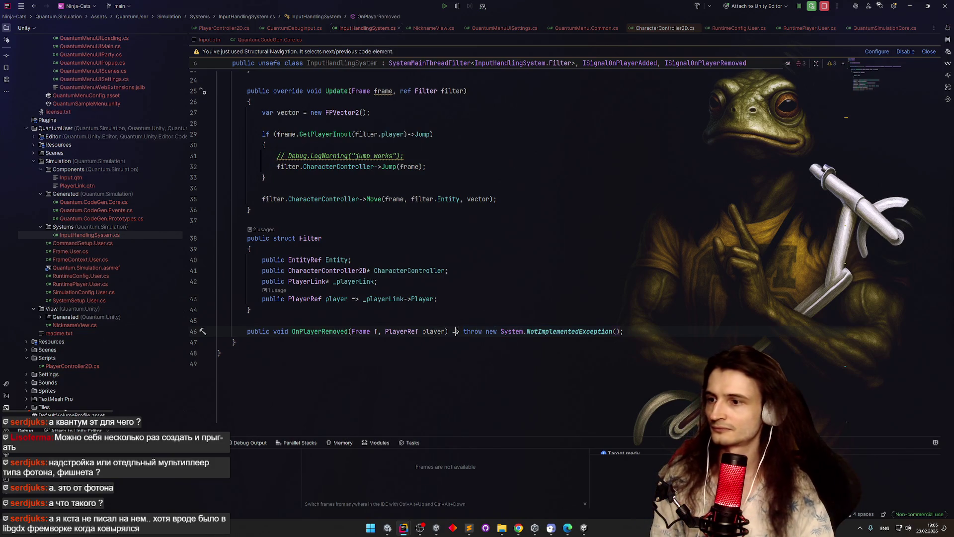
Step: Convert OnPlayerRemoved to a block body and select its throw NotImplementedException line
key(alt+Return)
key(Return)
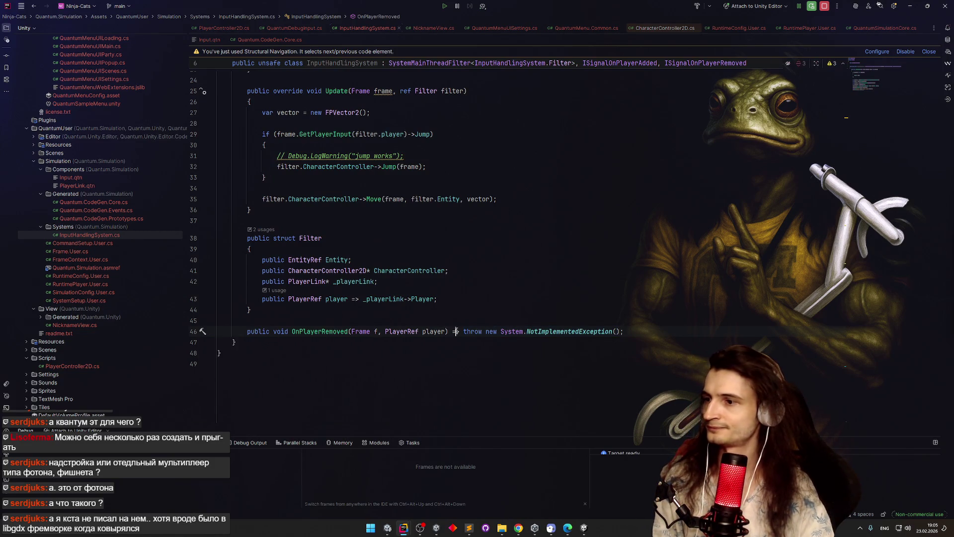
scroll(433, 283, down, 1)
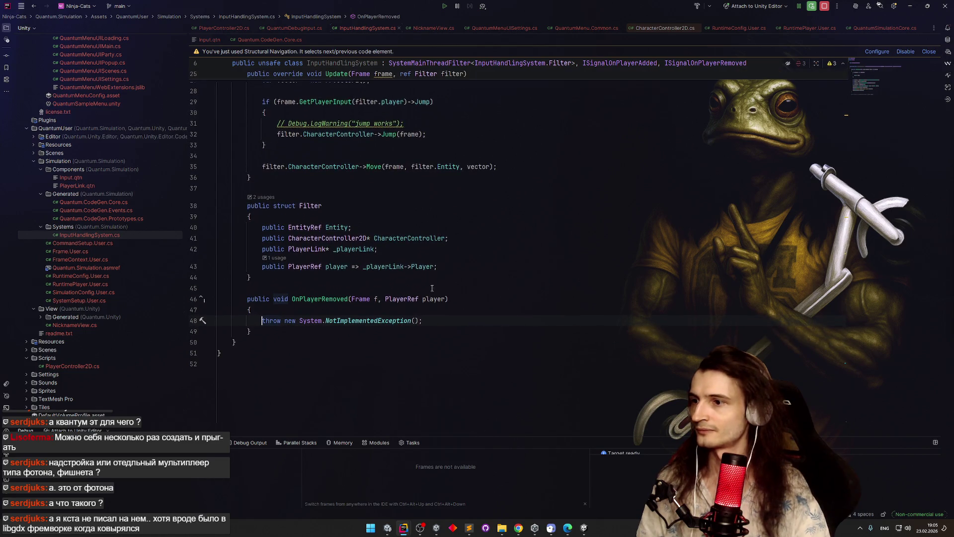
click(273, 320)
key(shift+End)
Step: Replace the throw line with f.Destroy(player) using code completion
text(Frame)
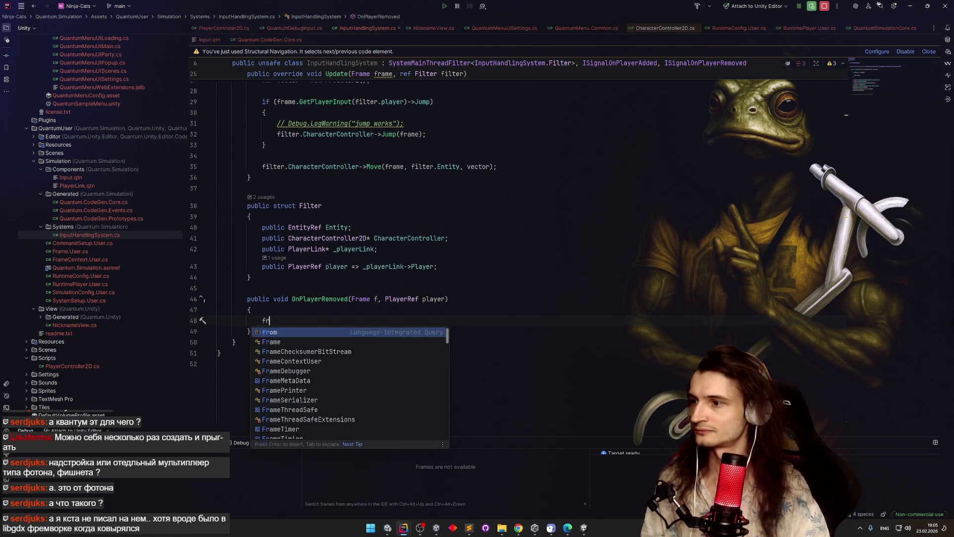
key(BackSpace)
key(BackSpace)
key(BackSpace)
text(f.Remo)
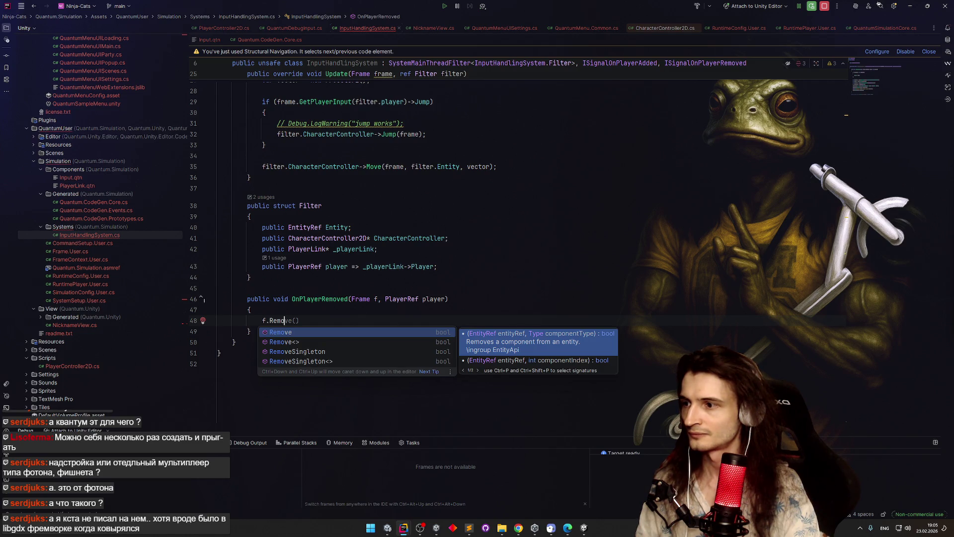
key(BackSpace)
key(BackSpace)
key(BackSpace)
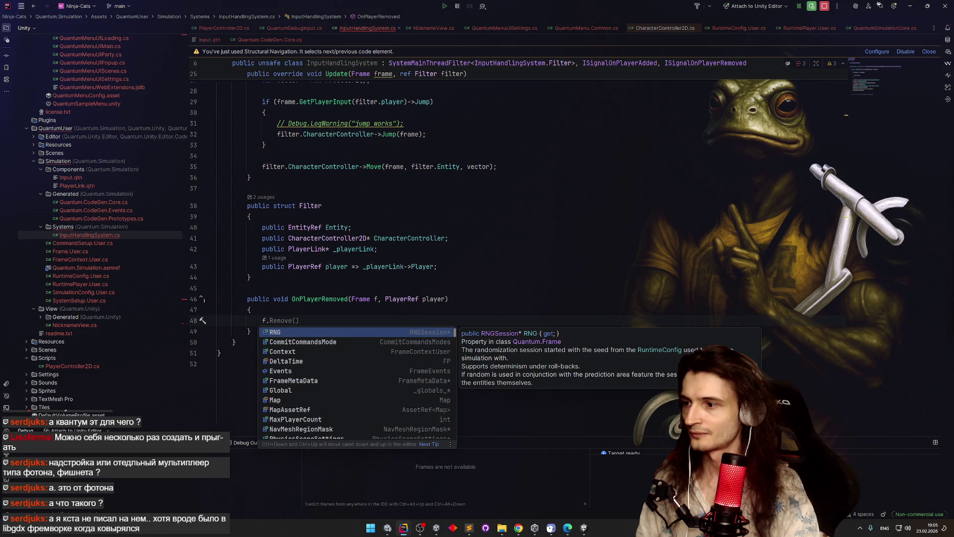
text(Des)
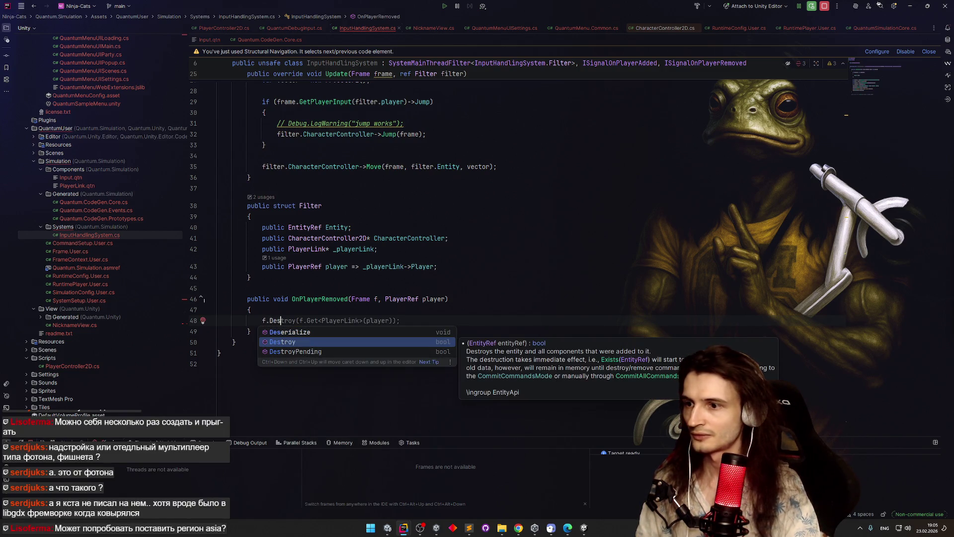
key(Return)
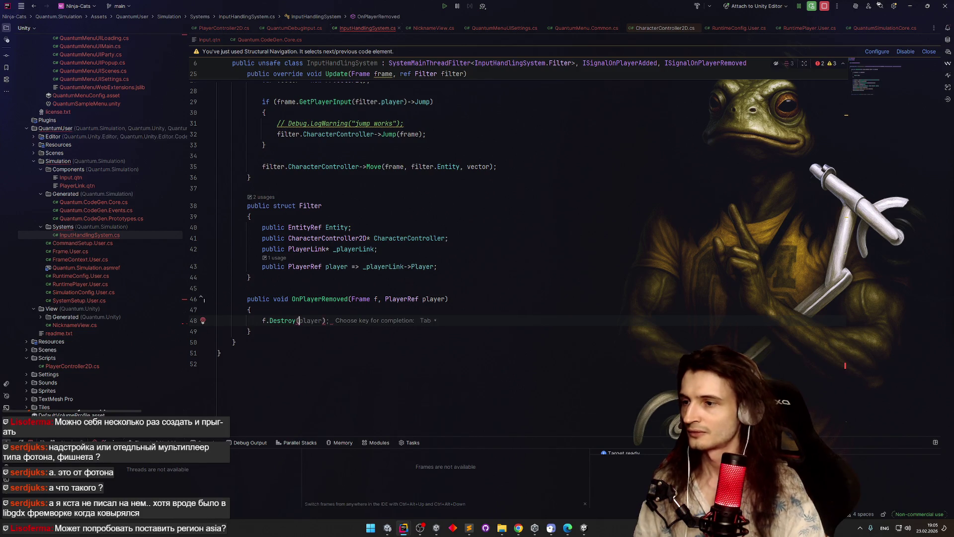
text(pl)
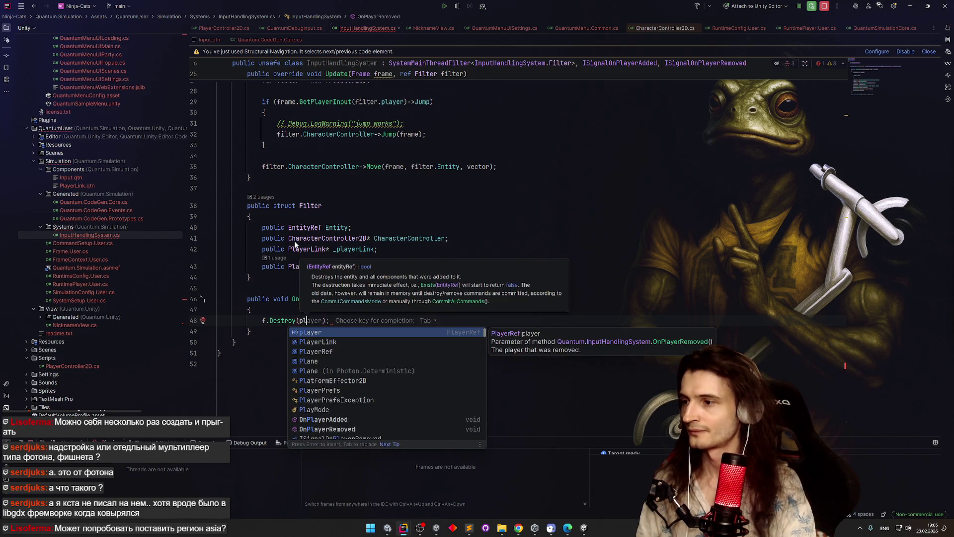
key(Return)
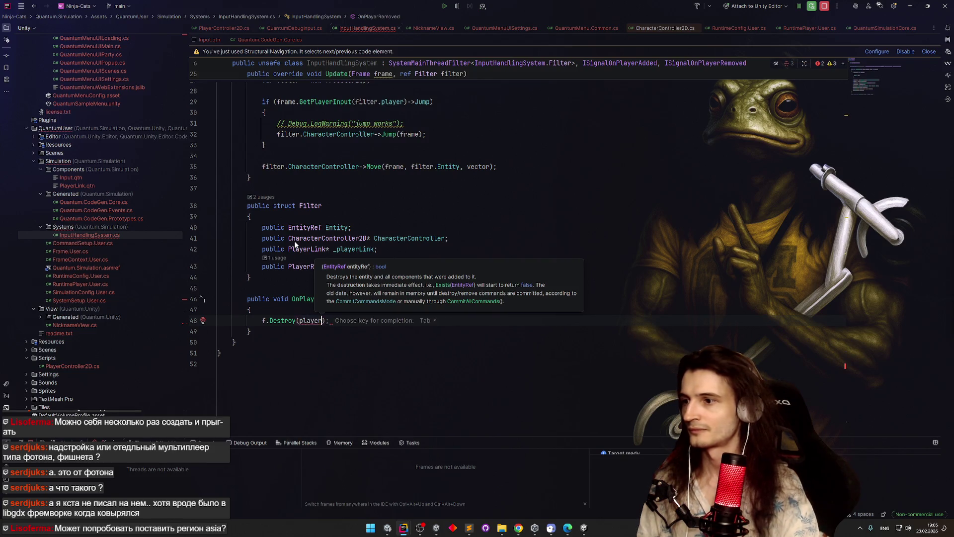
click(324, 320)
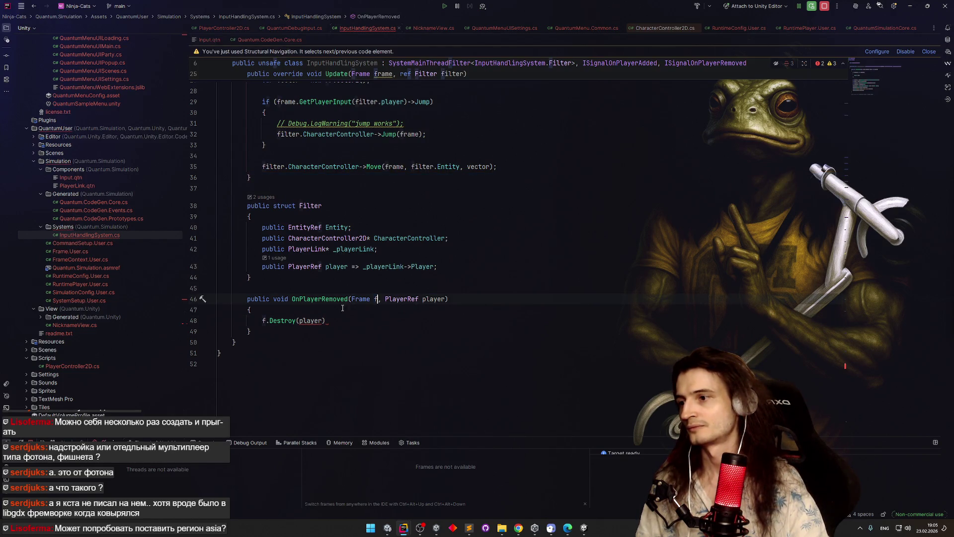
mouse_move(342, 247)
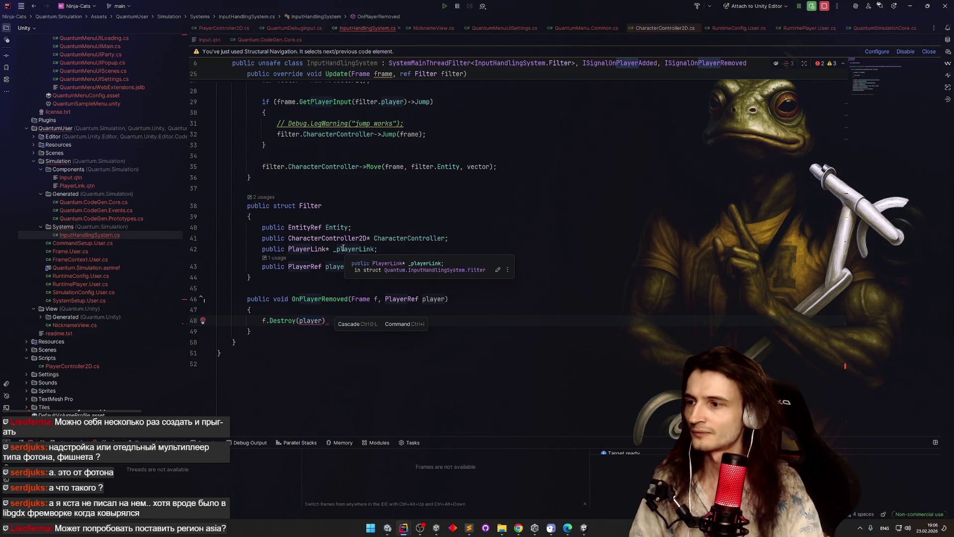
scroll(714, 159, up, 4)
scroll(714, 159, up, 4)
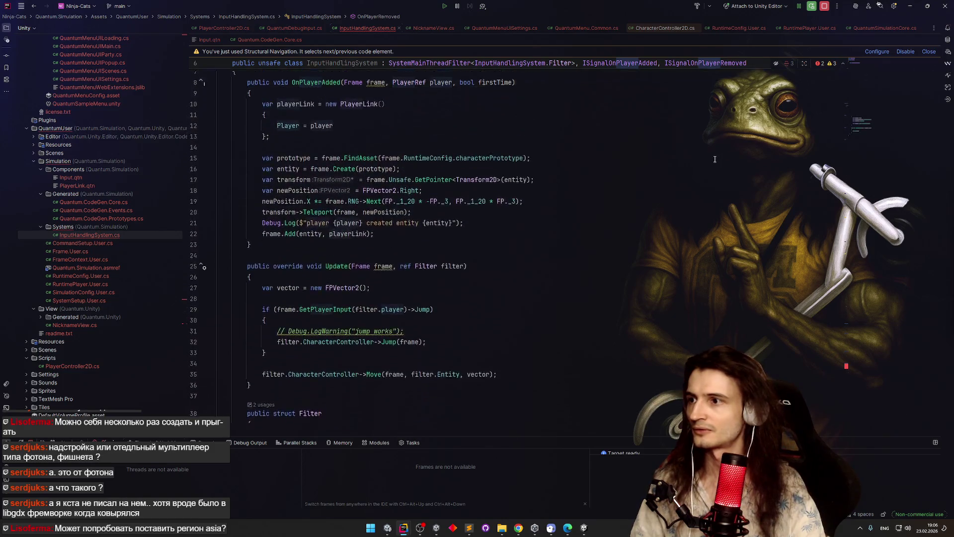
scroll(714, 159, down, 6)
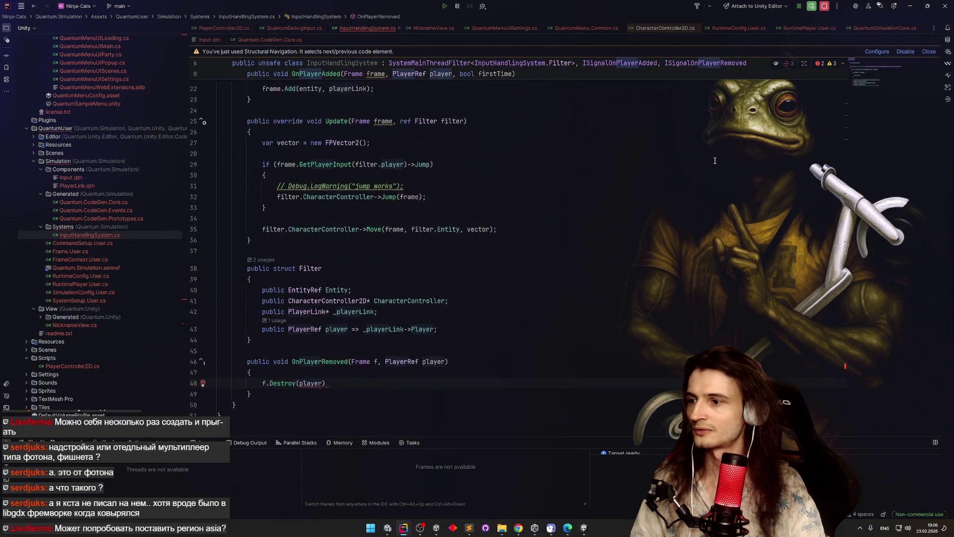
scroll(668, 199, down, 1)
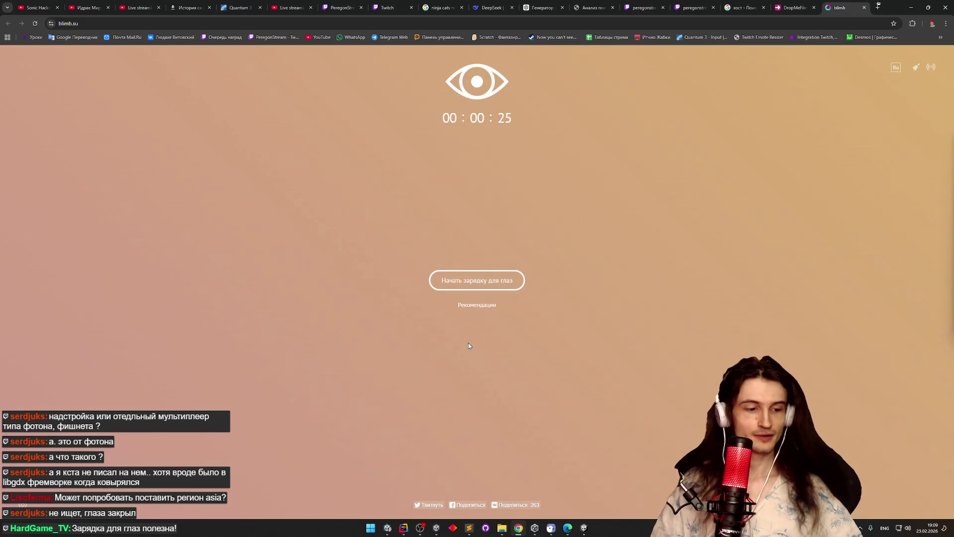
Step: Close the blimb.su timer tab, cancel leaving DropMeFiles, and minimize Chrome back to Rider
click(864, 8)
click(864, 9)
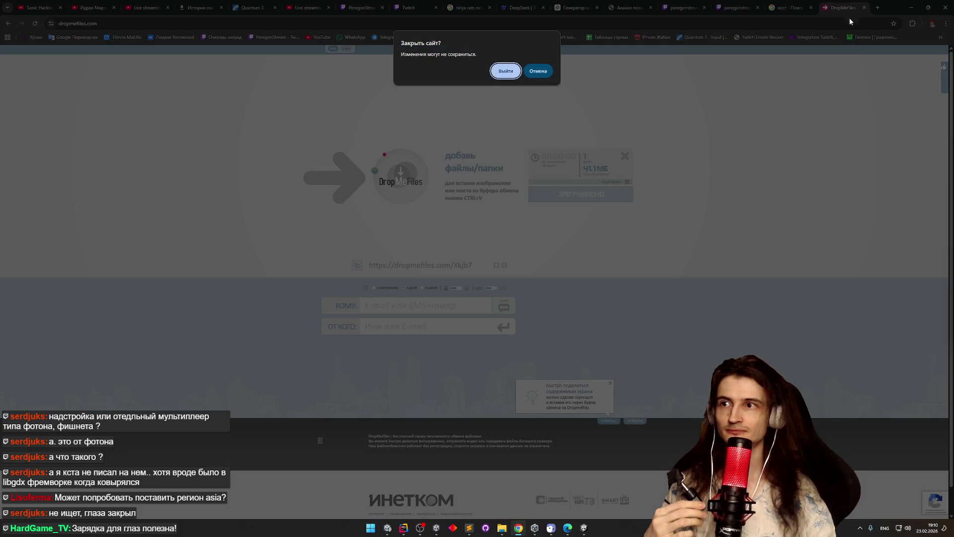
click(538, 70)
click(911, 8)
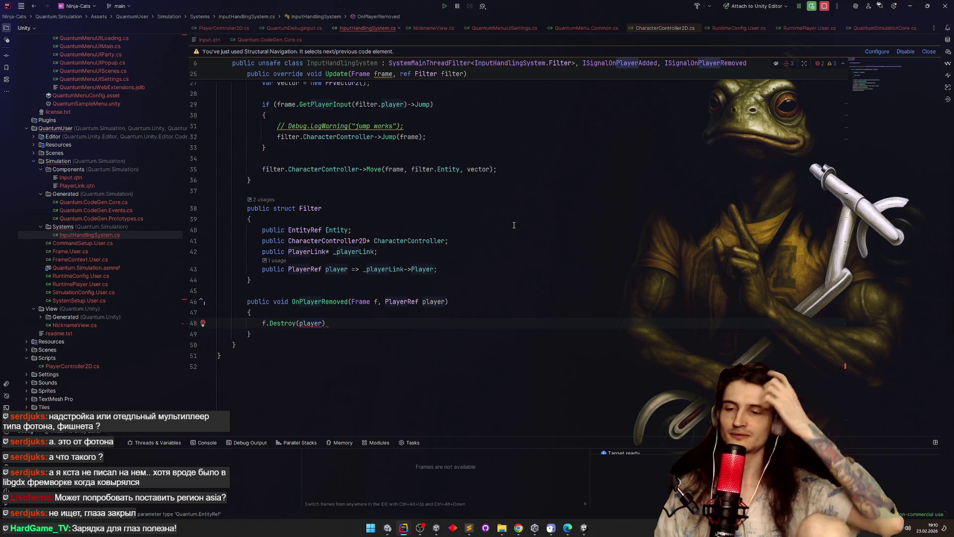
Step: Split line 48 and write a new f.Filter<PlayerLink>() call above the Destroy call
click(297, 322)
key(Delete)
text(()
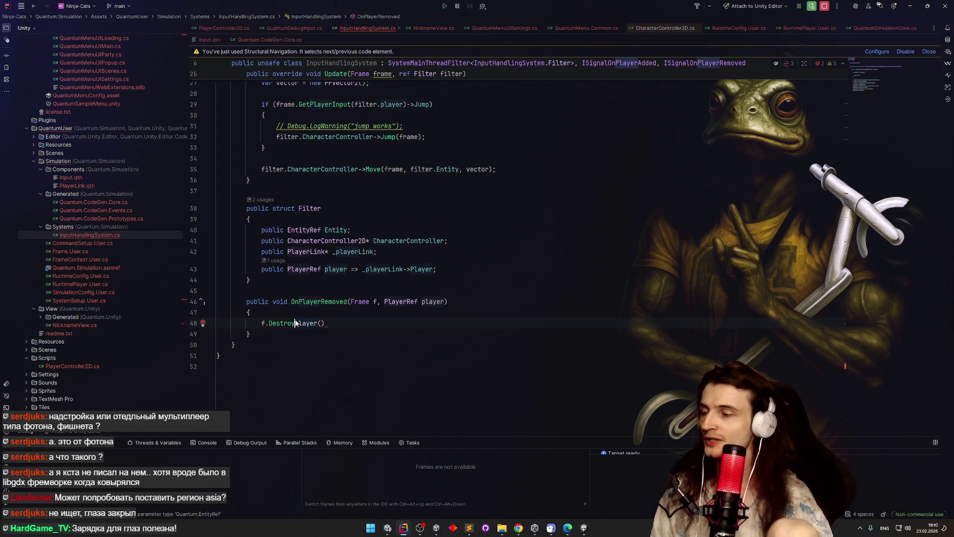
key(Return)
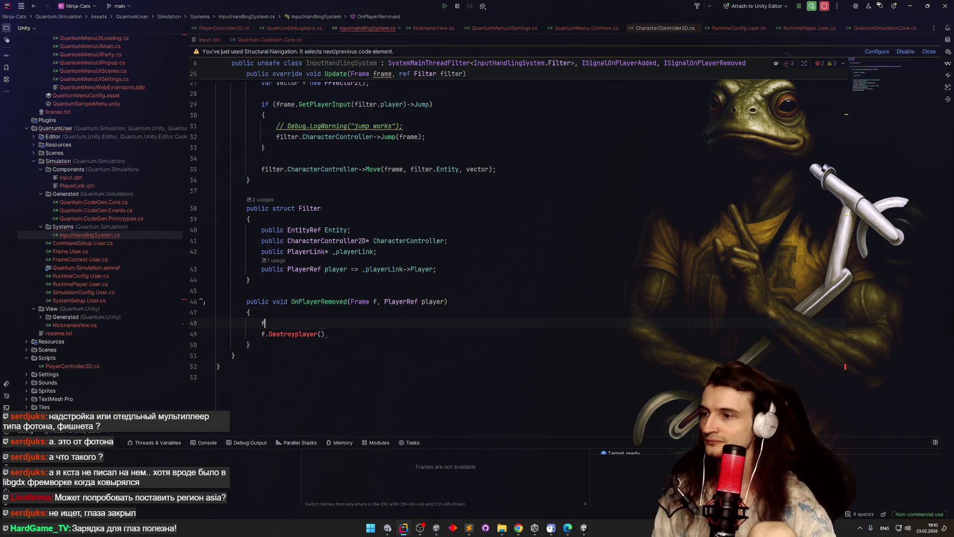
key(ctrl+BackSpace)
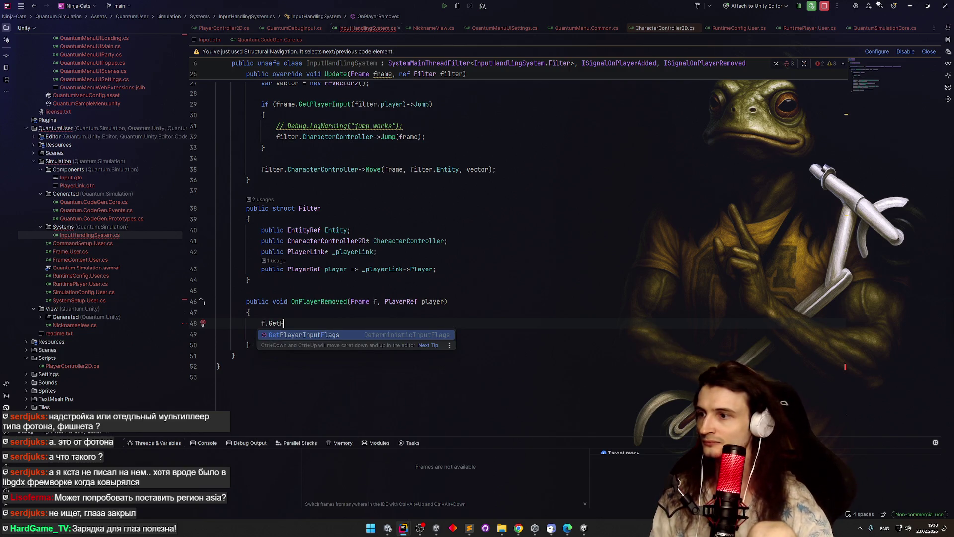
text(fi)
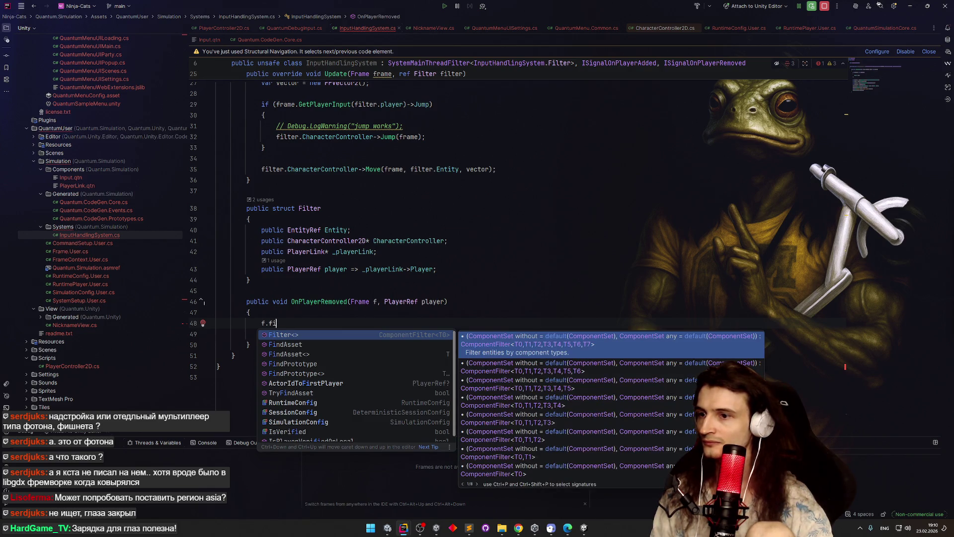
key(Return)
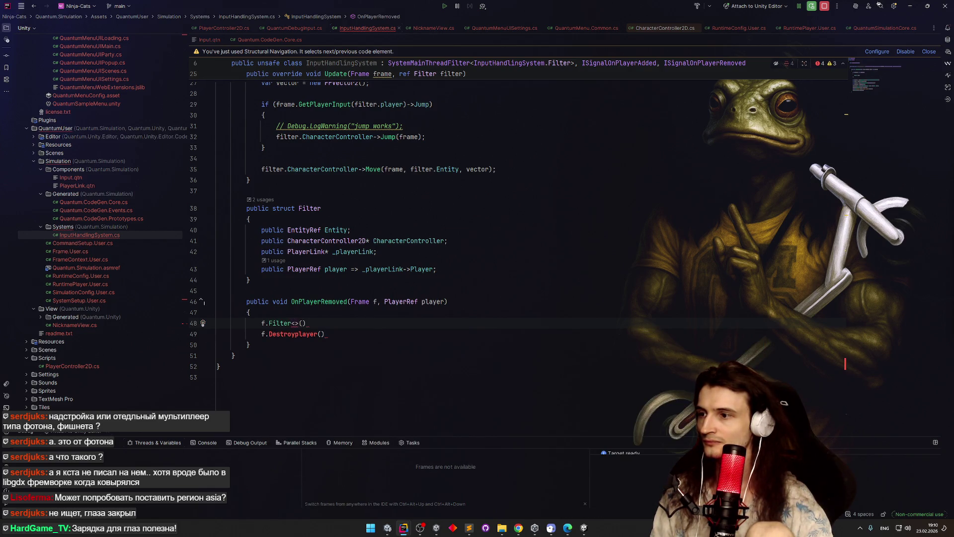
text(Player)
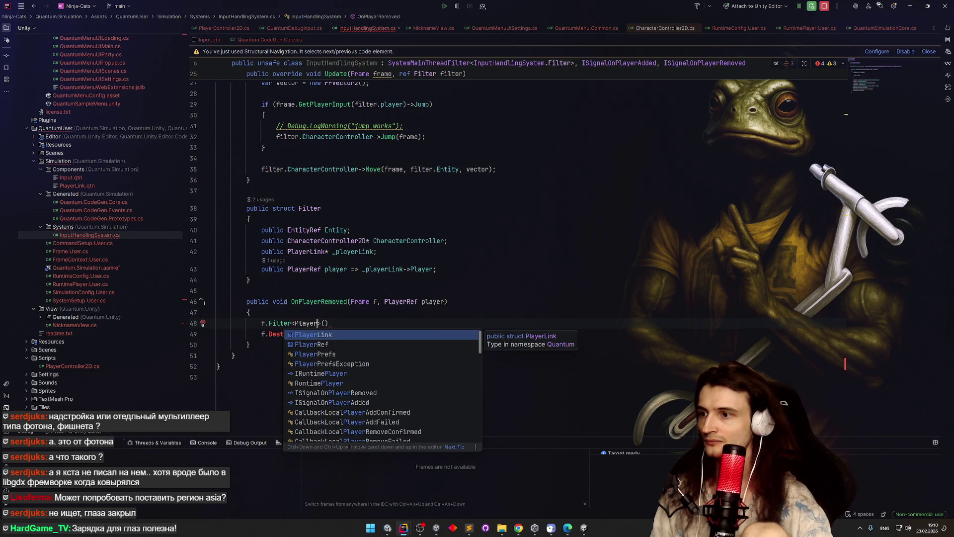
key(Return)
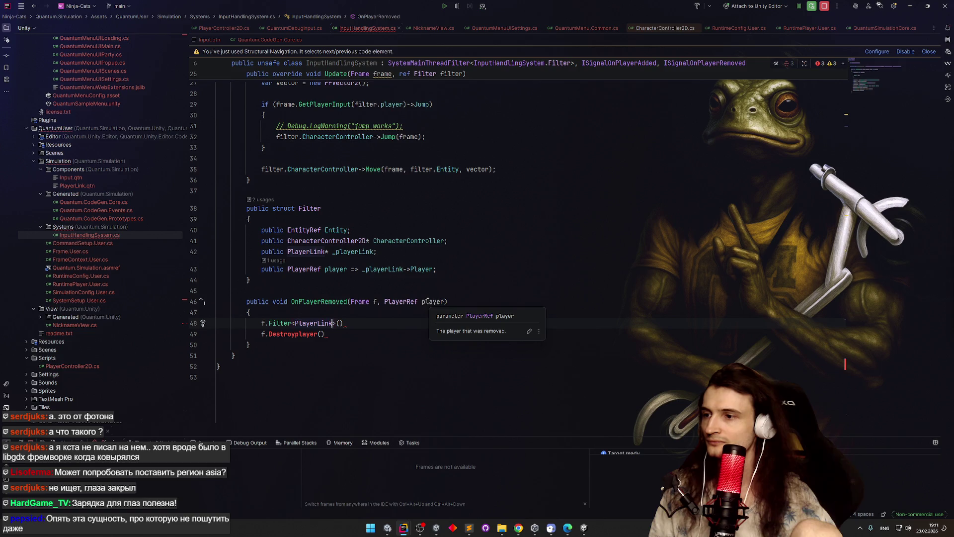
Step: Switch from the DropMeFiles page and Unity to the kart project's KartSystem code
click(518, 527)
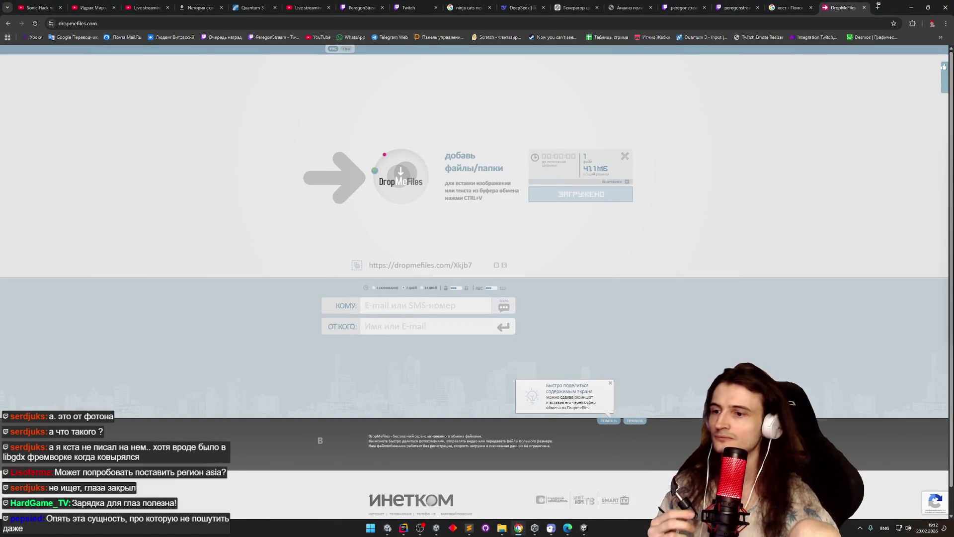
click(584, 527)
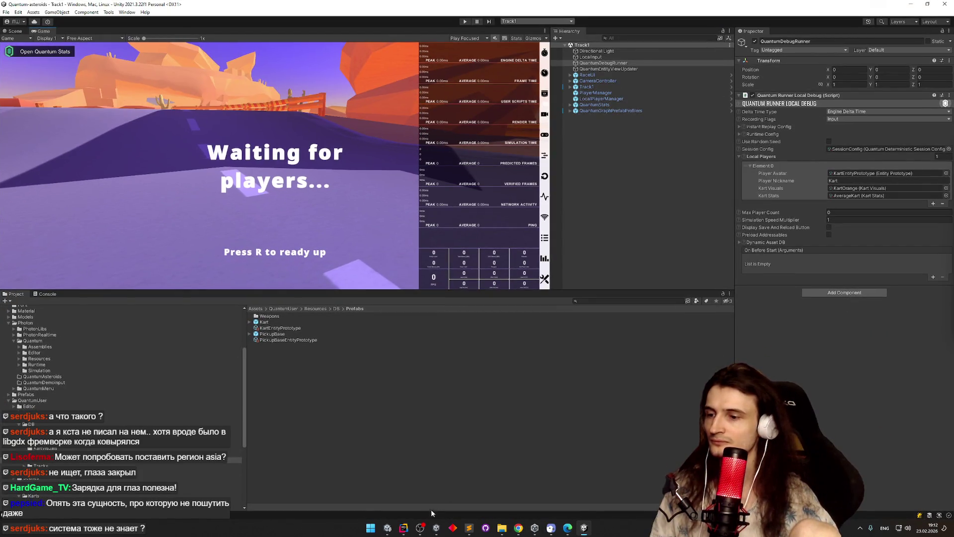
mouse_move(404, 527)
click(412, 504)
click(487, 259)
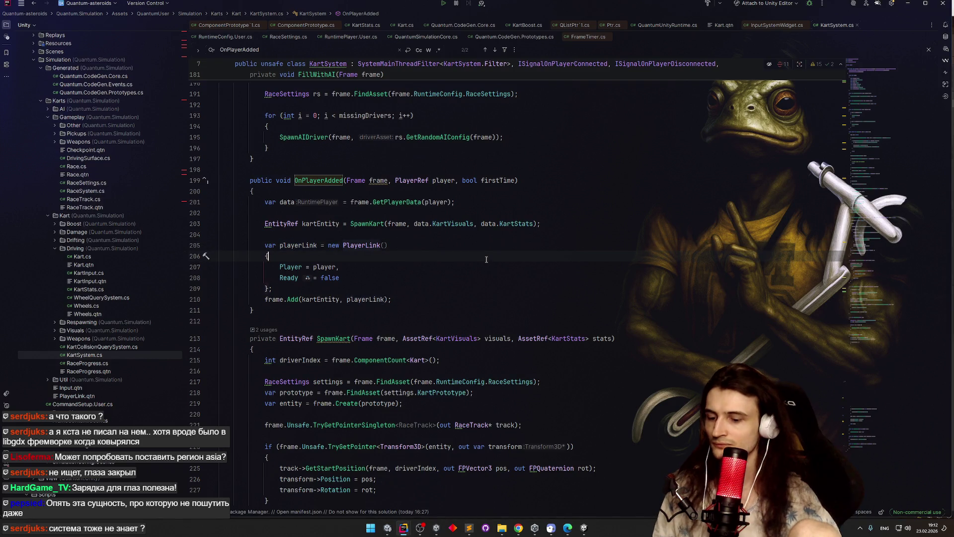
Step: Find the OnPlayerRemoved call at line 1718 and check its declaration and usages
key(ctrl+shift+n)
text(onPla)
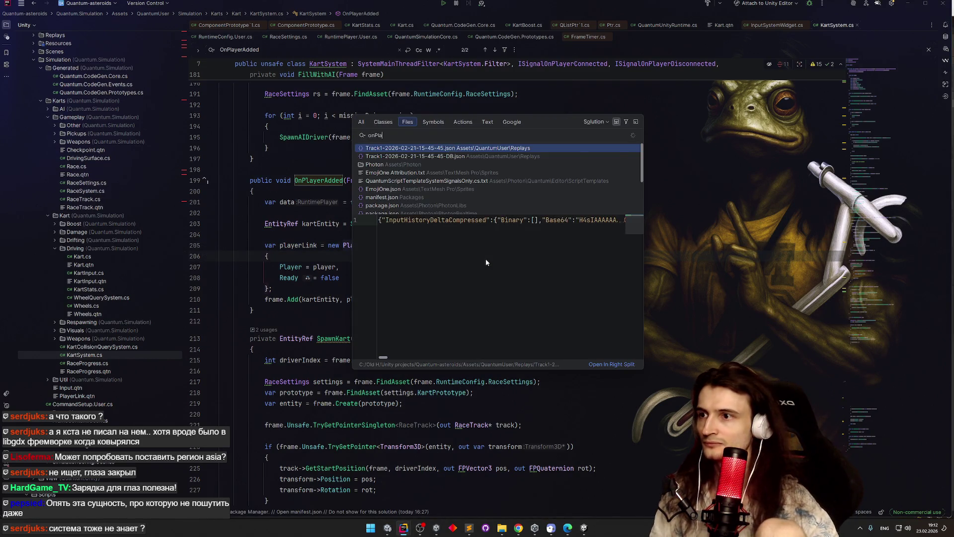
text(yerRem)
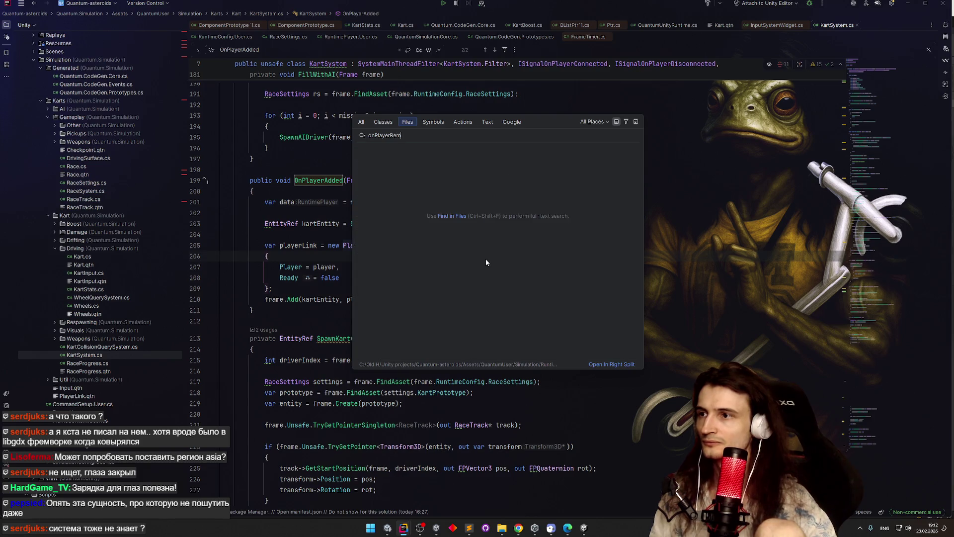
key(Escape)
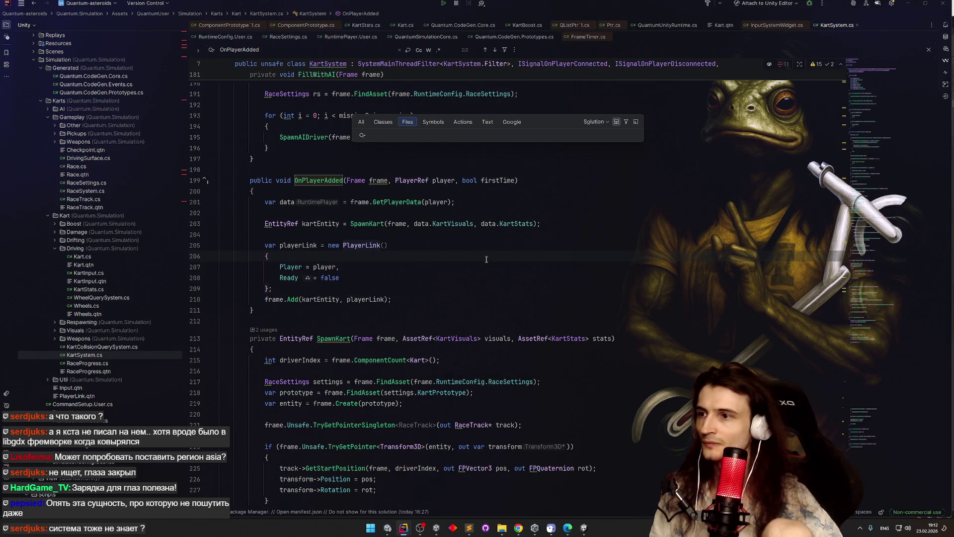
key(ctrl+shift+f)
text(Rem)
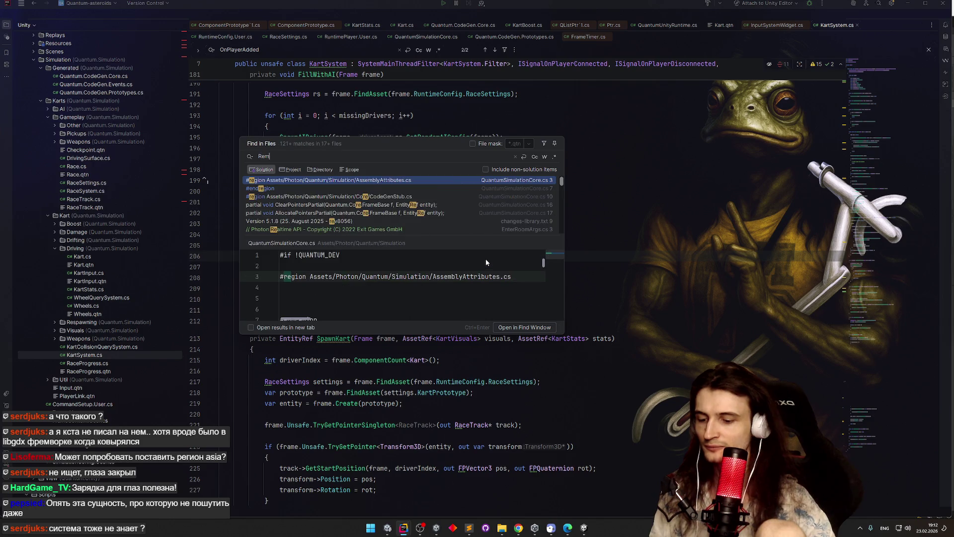
text(OnPlayer)
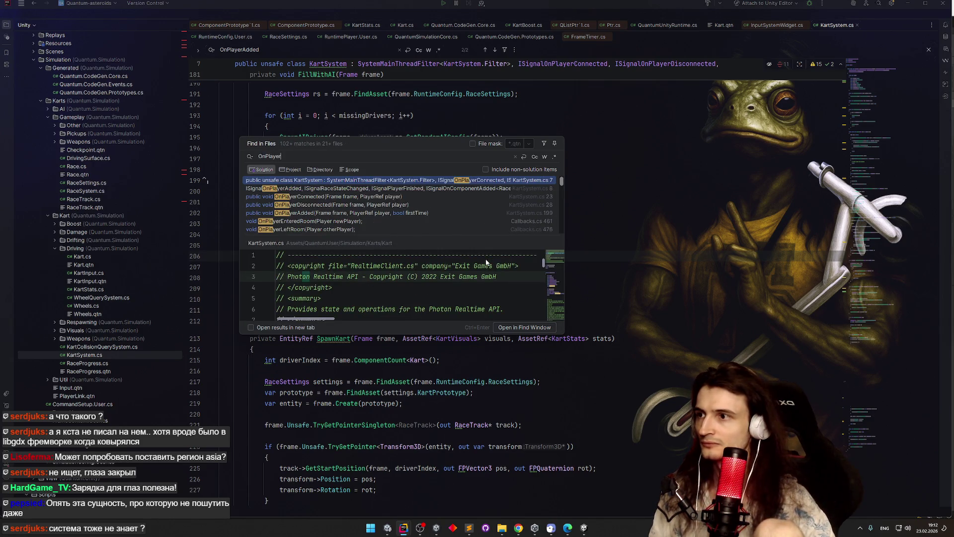
text(Re)
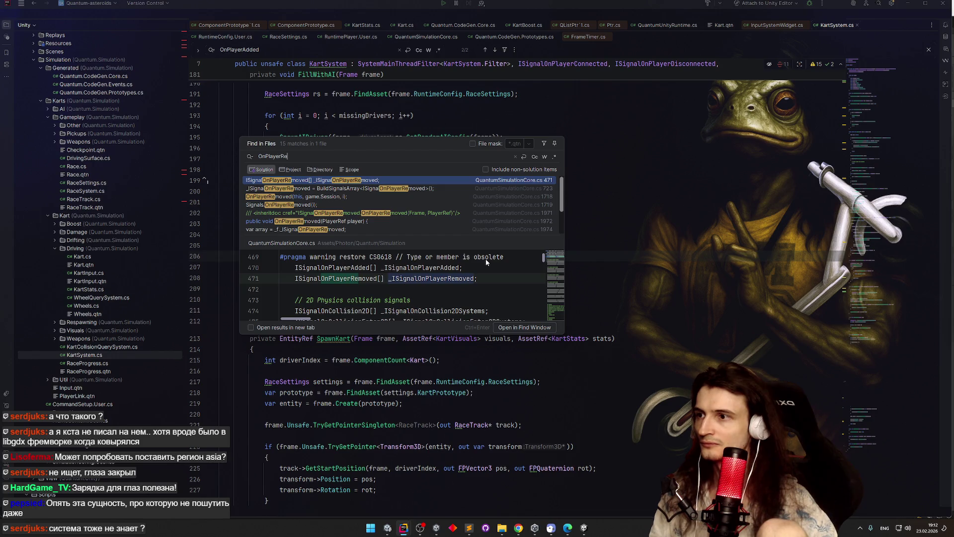
key(Down)
key(Down)
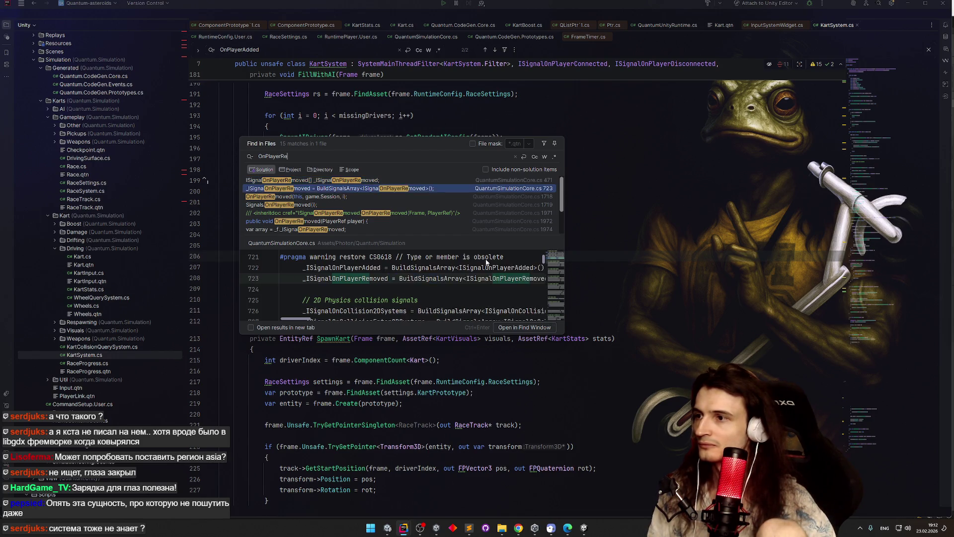
key(Return)
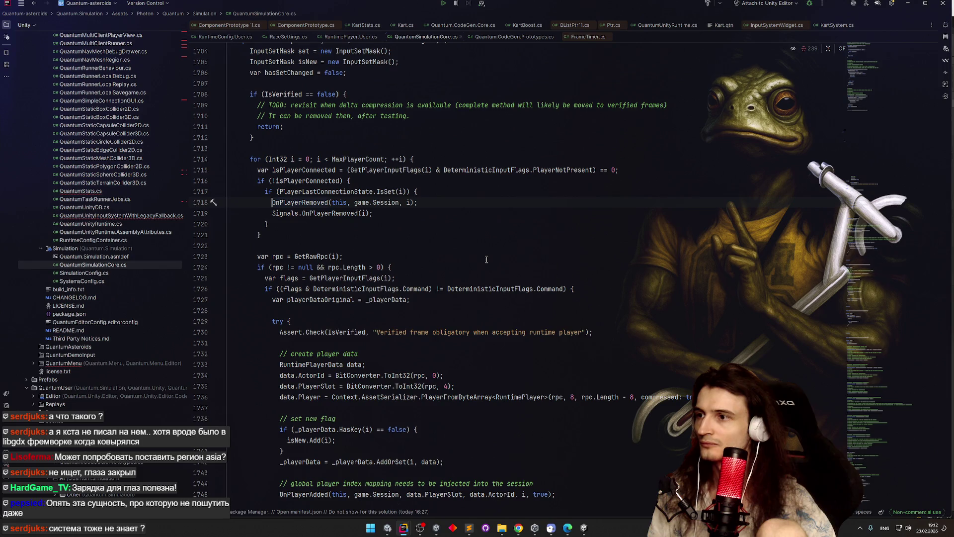
key(F12)
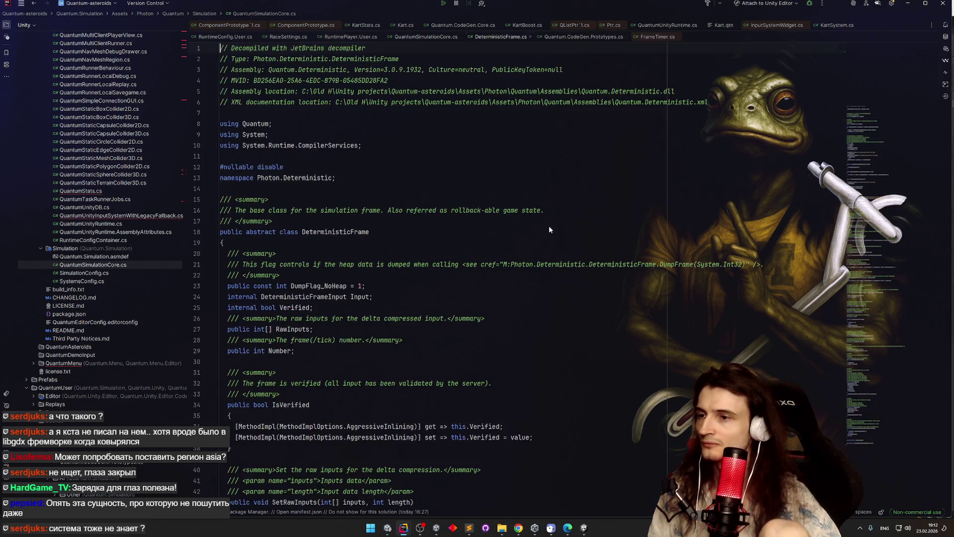
key(F12)
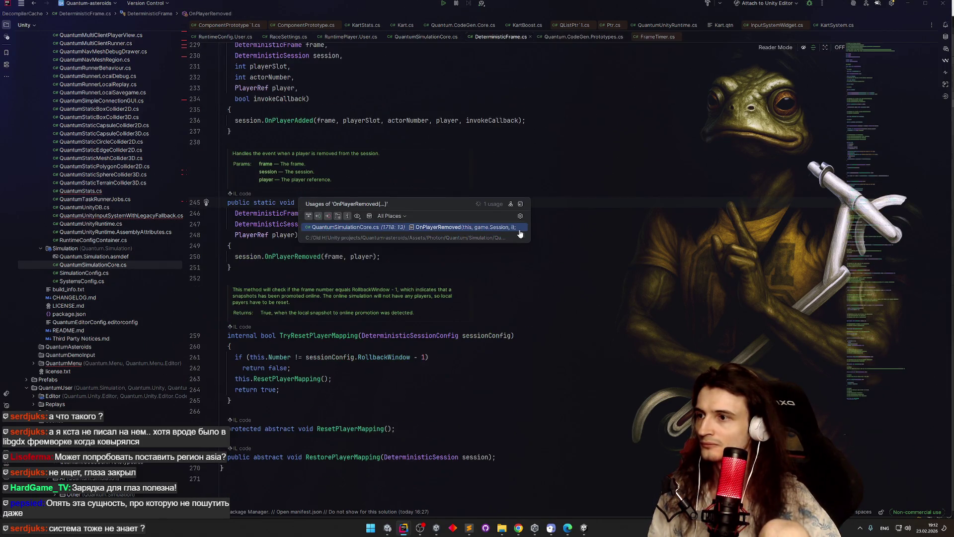
click(496, 233)
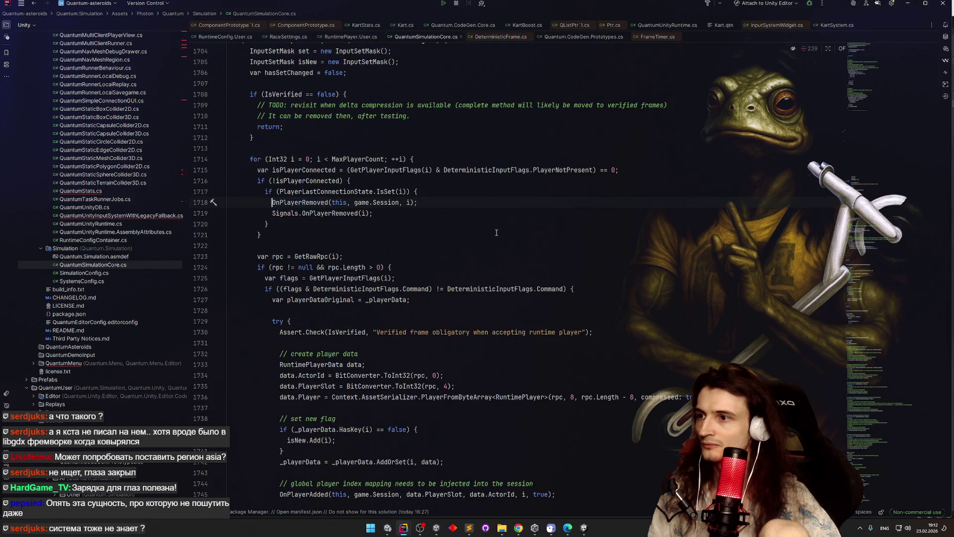
Step: Search OnPlayerRemoved again and preview the signal signature at line 2320
key(ctrl+shift+f)
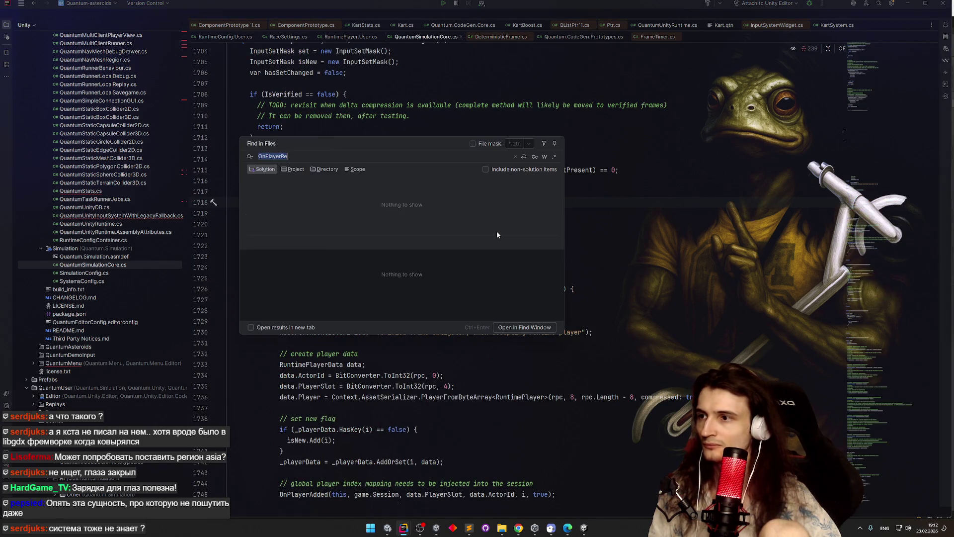
text(OnPlayerRemo)
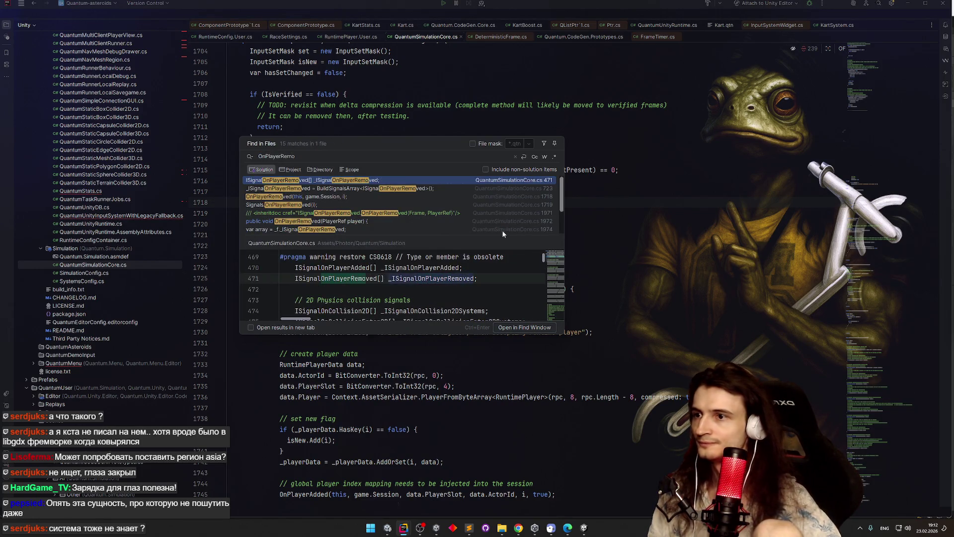
drag(562, 194, 563, 217)
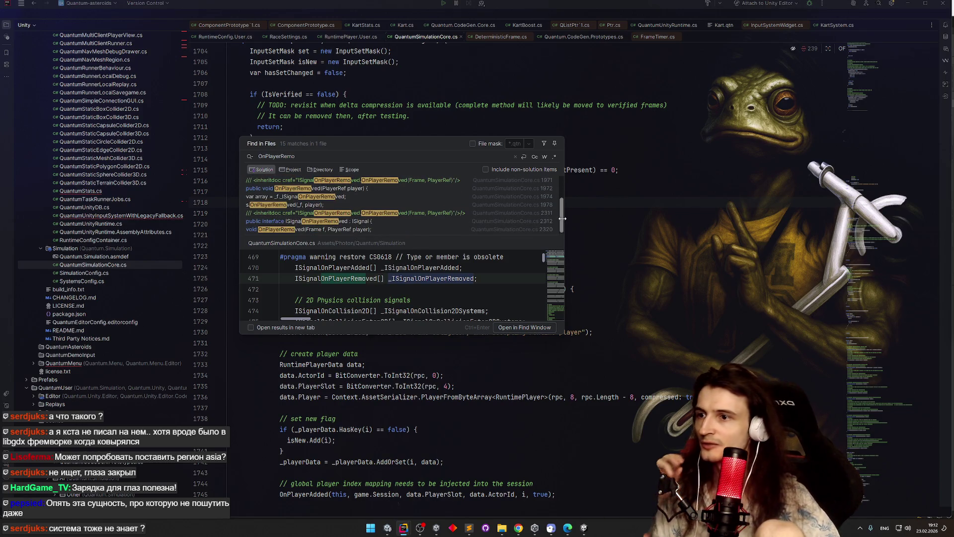
click(509, 230)
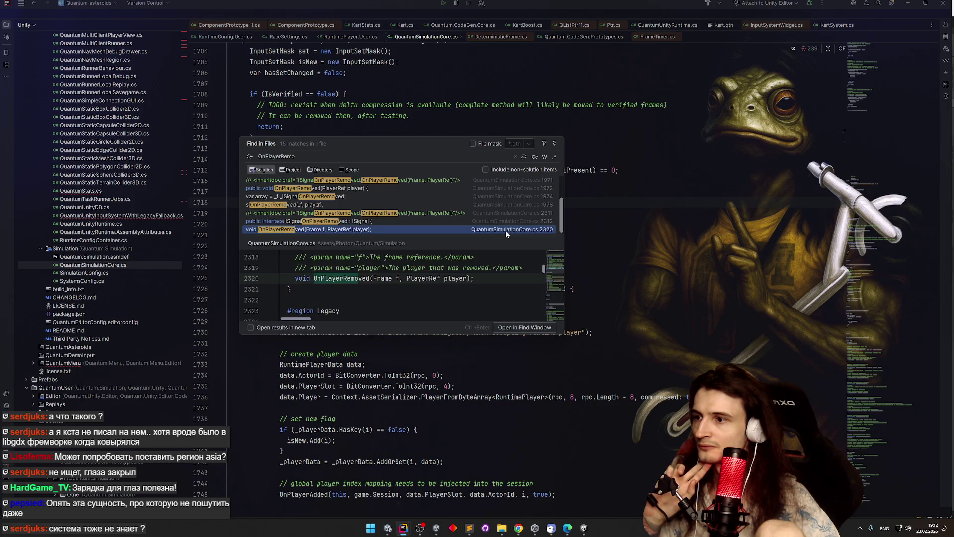
scroll(453, 221, up, 3)
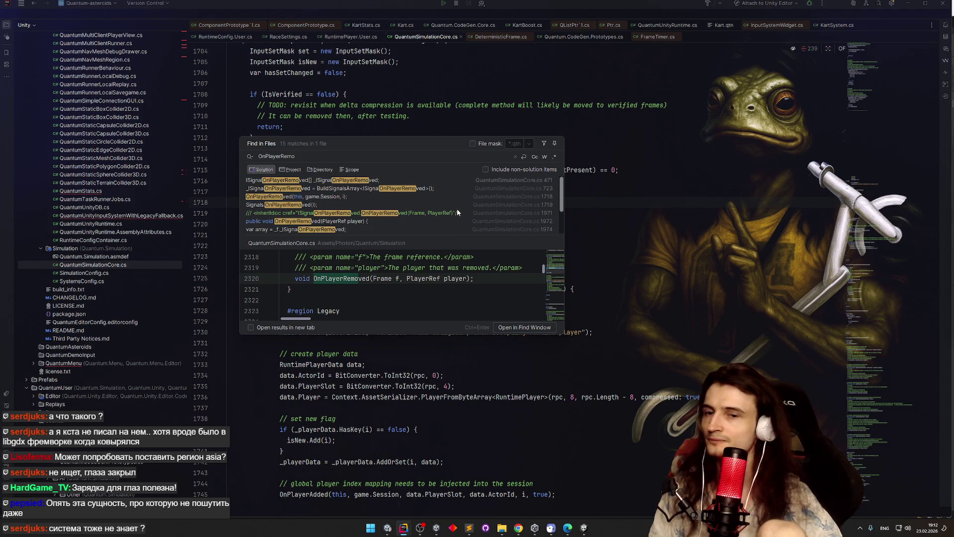
key(Escape)
Step: Return to the Ninja-Cats project window
click(448, 257)
mouse_move(405, 527)
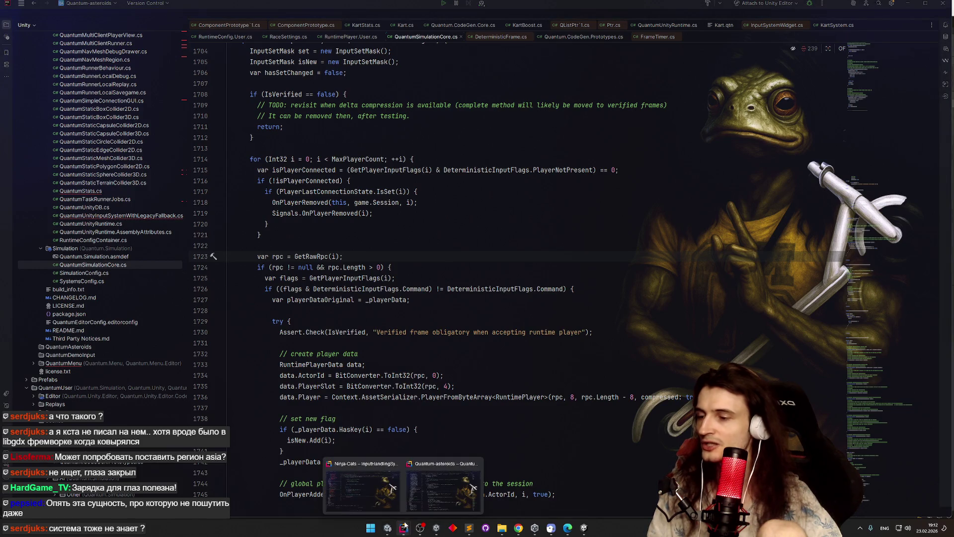
click(377, 501)
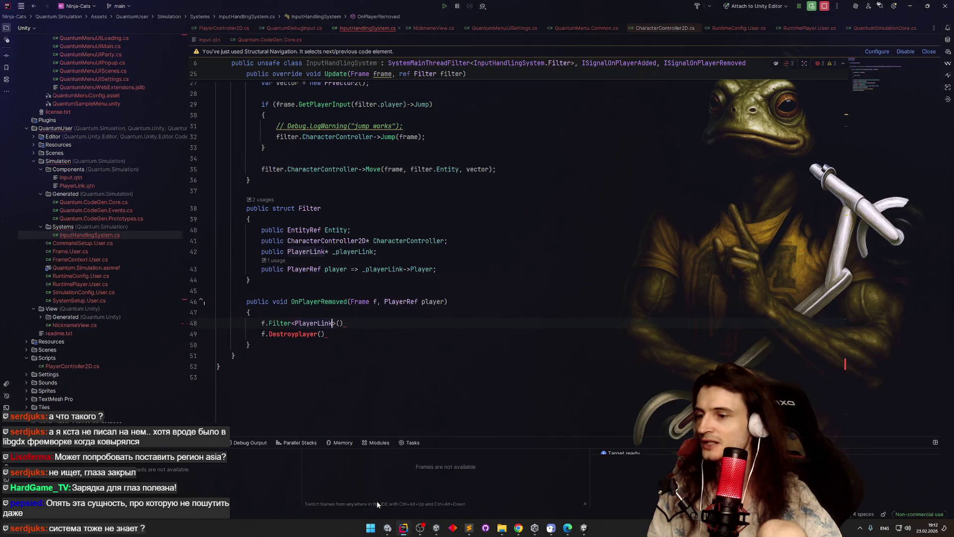
Step: Review InputHandlingSystem.cs around the DestroyPlayer call, then launch Find in Files for PlayerData
click(380, 336)
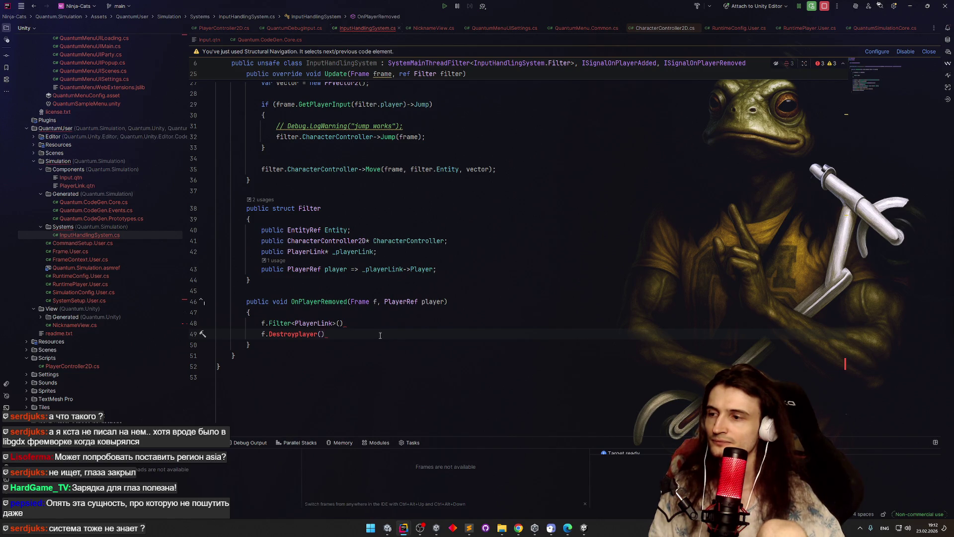
scroll(369, 306, up, 3)
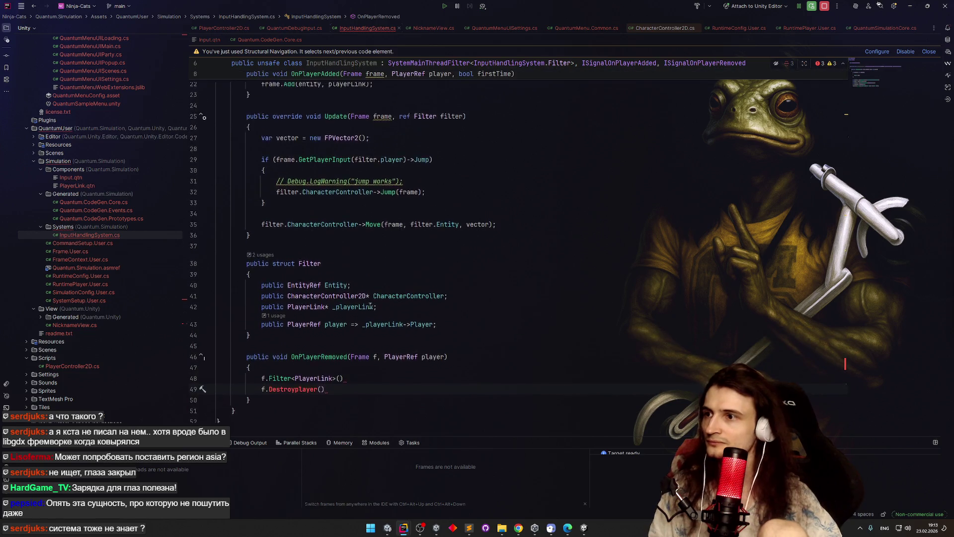
scroll(369, 307, down, 3)
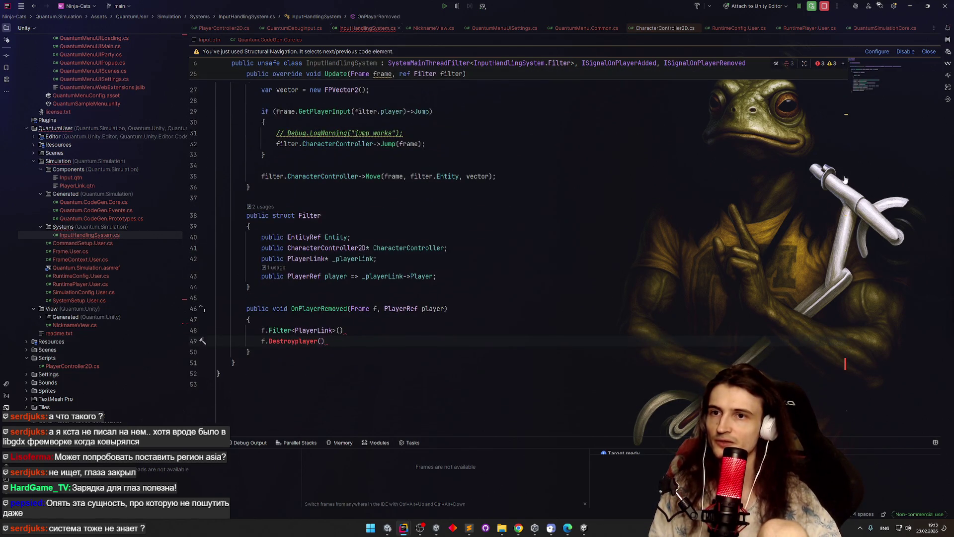
scroll(846, 378, down, 1)
scroll(843, 413, up, 8)
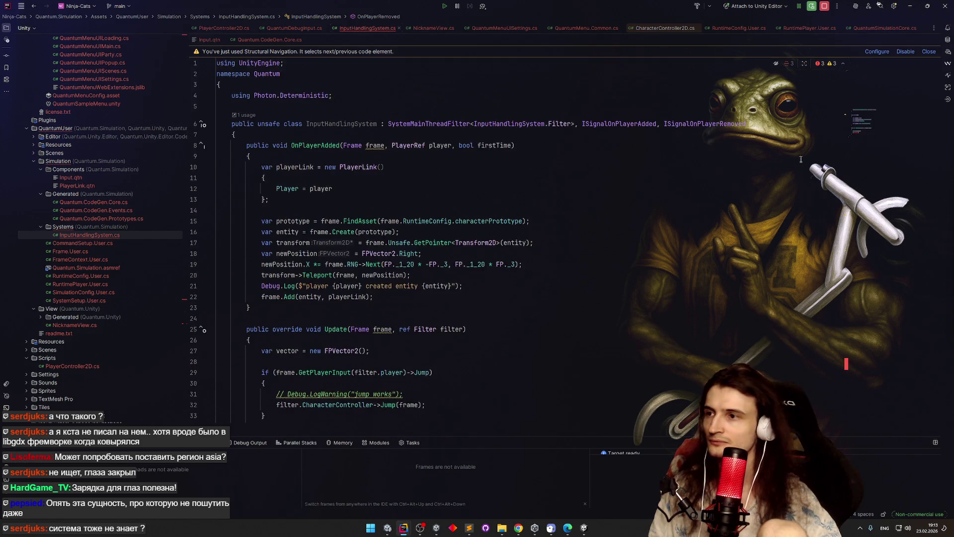
scroll(785, 223, down, 6)
scroll(776, 337, down, 1)
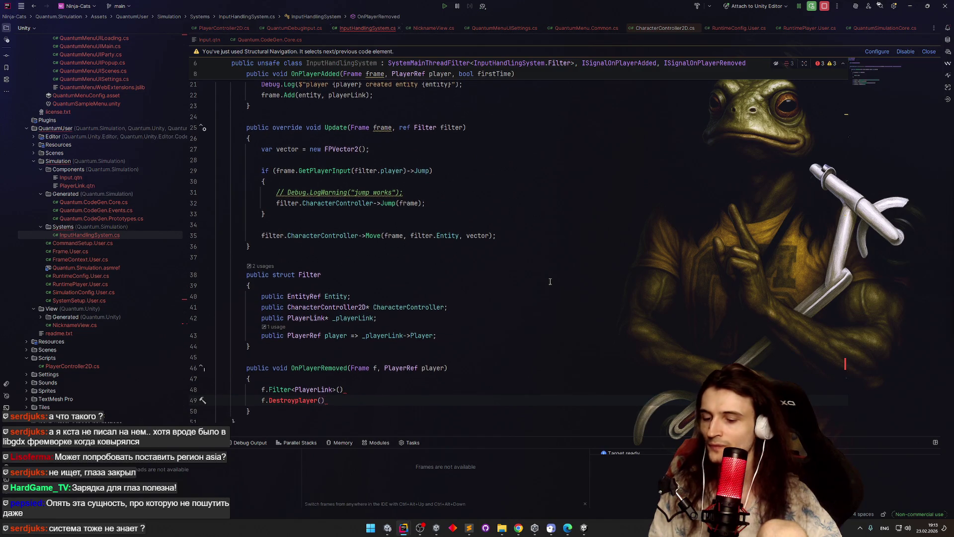
key(ctrl+shift+f)
Step: Search 'PlayerDat', follow GetPlayerData to its declaration, and peek at RuntimePlayer.User.cs
text(PlayerData)
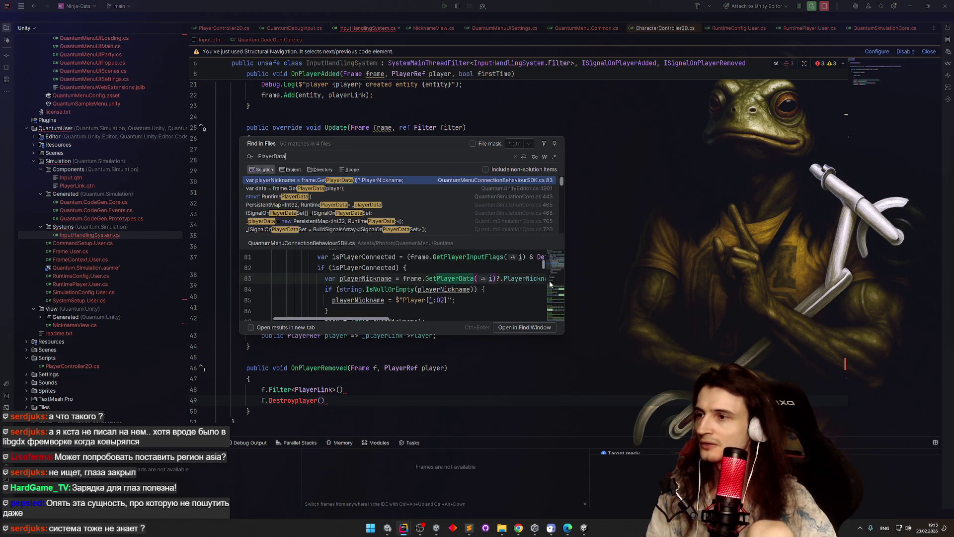
key(Return)
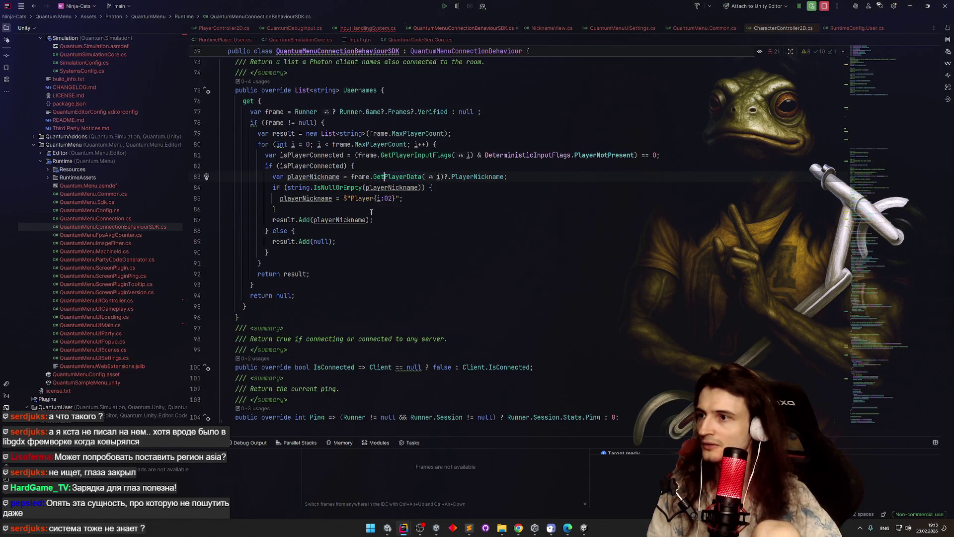
ctrl+click(397, 177)
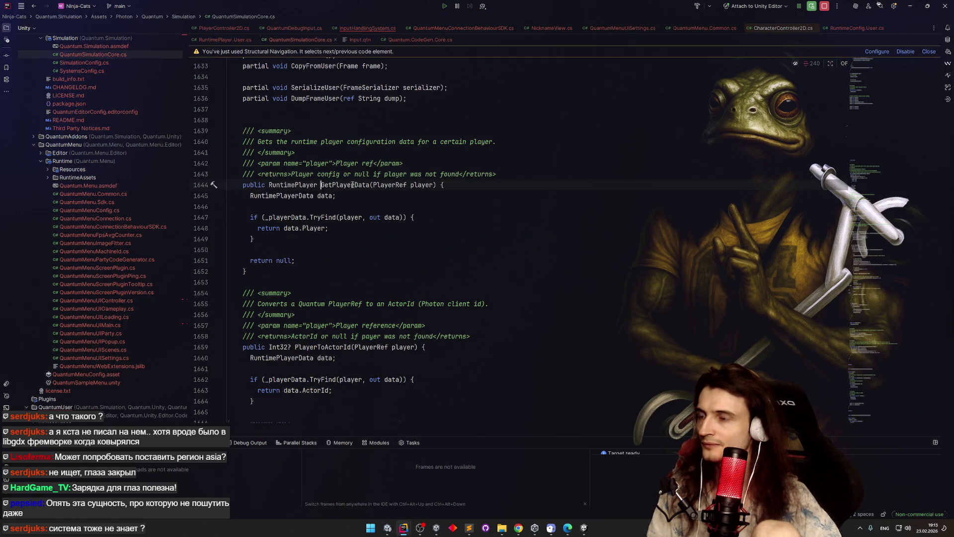
ctrl+click(301, 185)
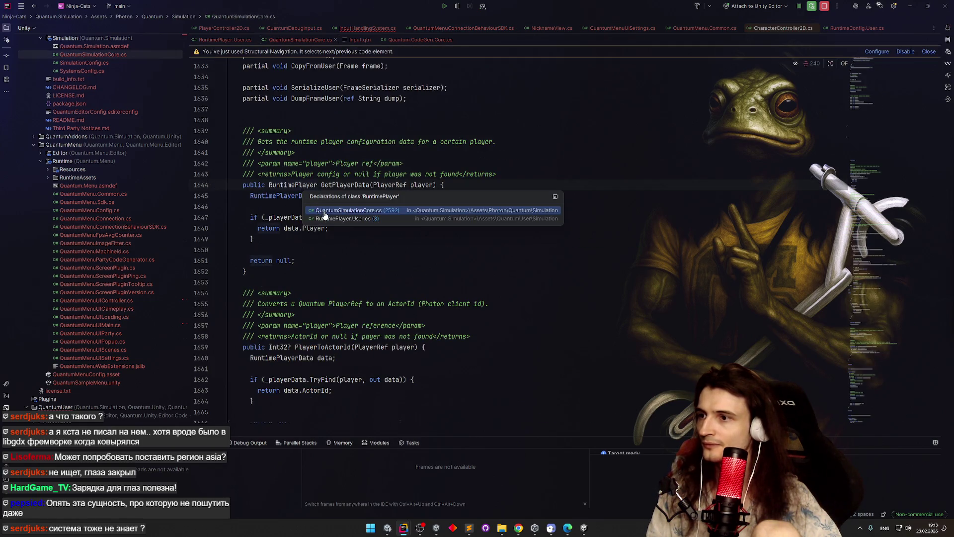
click(323, 219)
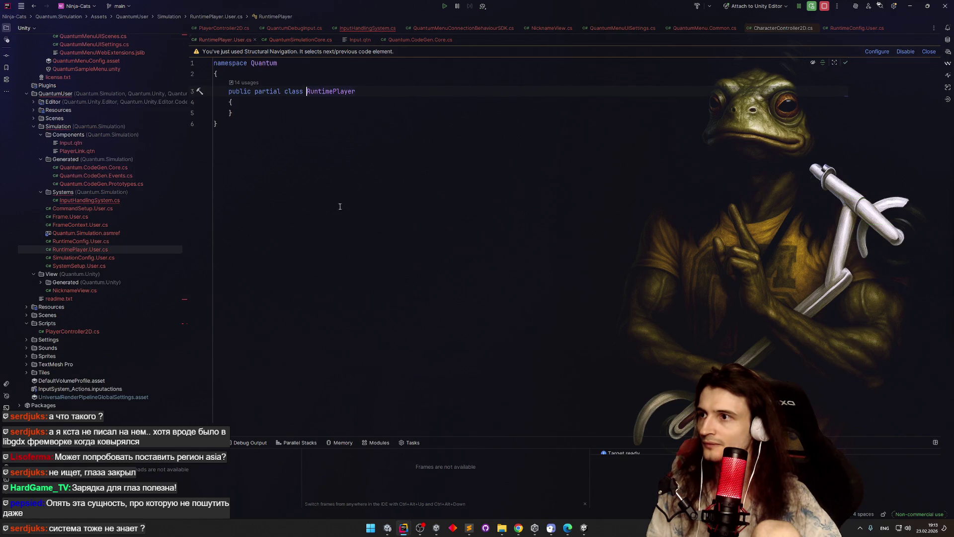
key(ctrl+alt+Left)
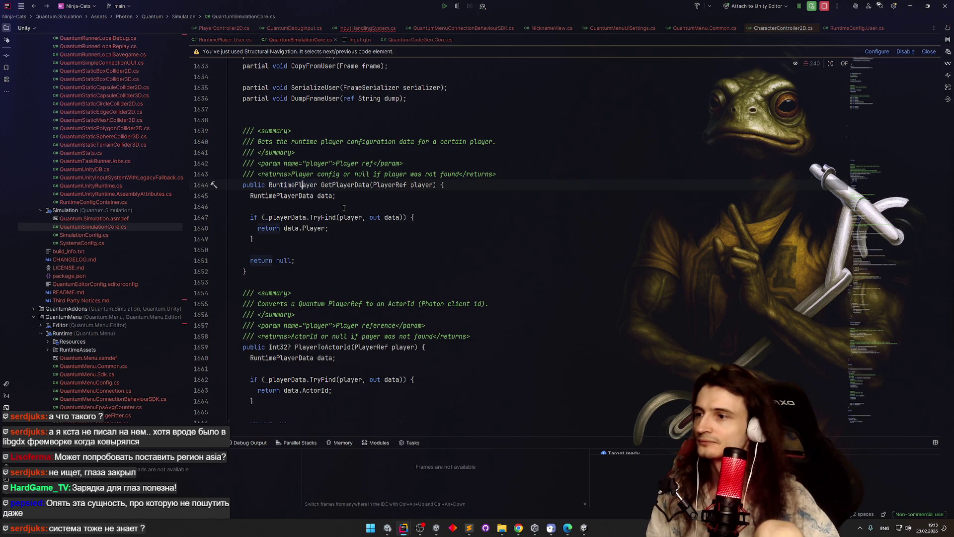
Step: Inspect the RuntimePlayer class at line 2592, then navigate back to InputHandlingSystem.cs
key(F12)
key(Return)
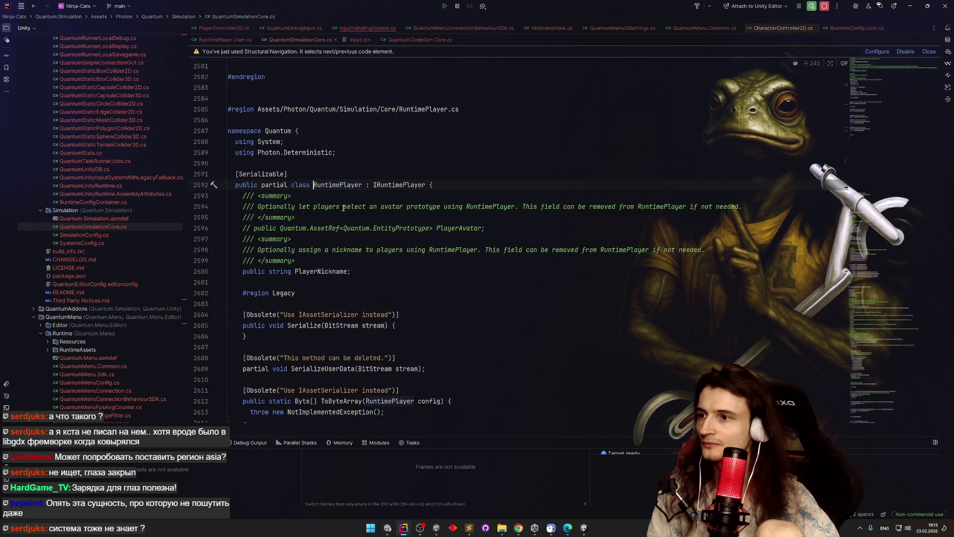
scroll(344, 212, down, 2)
scroll(345, 214, up, 2)
scroll(346, 216, down, 3)
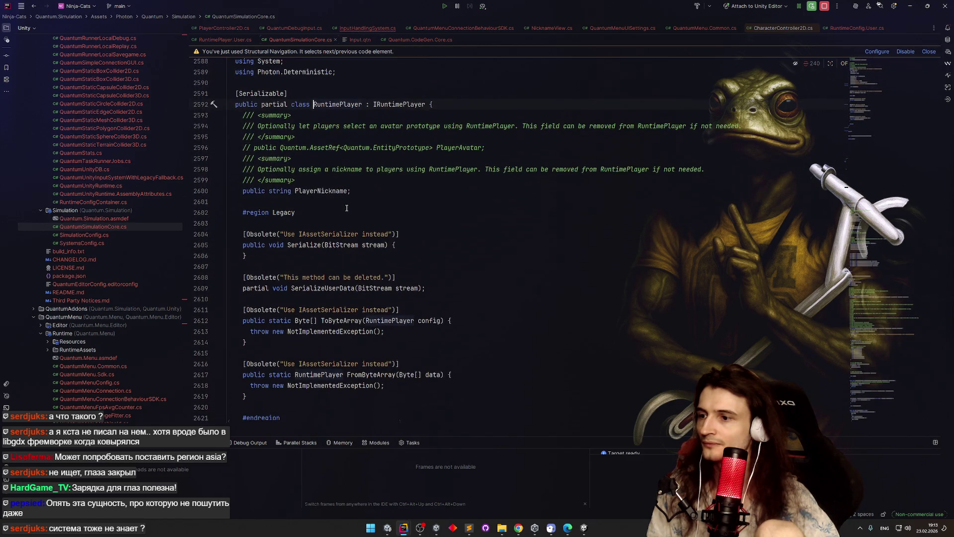
scroll(346, 207, up, 2)
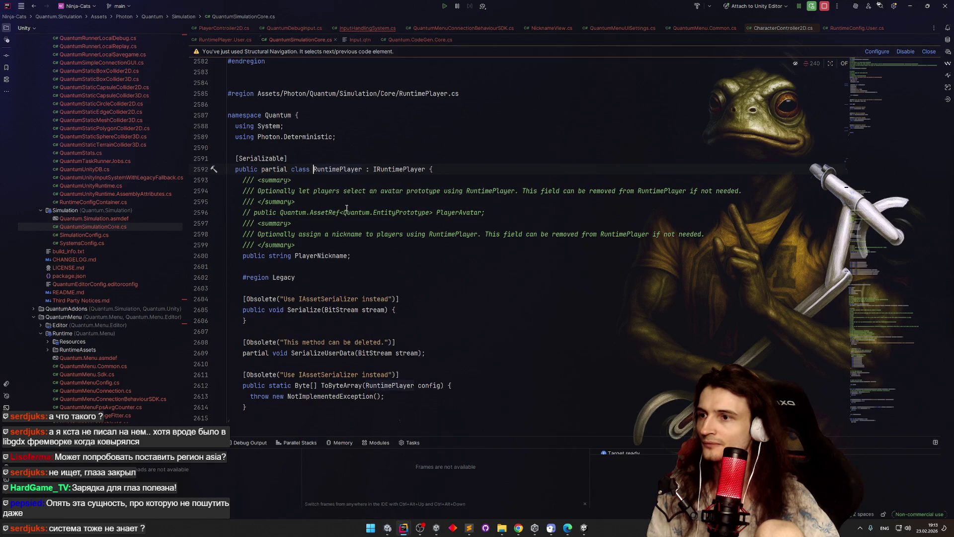
key(ctrl+minus)
key(ctrl+minus)
key(ctrl+minus)
key(ctrl+minus)
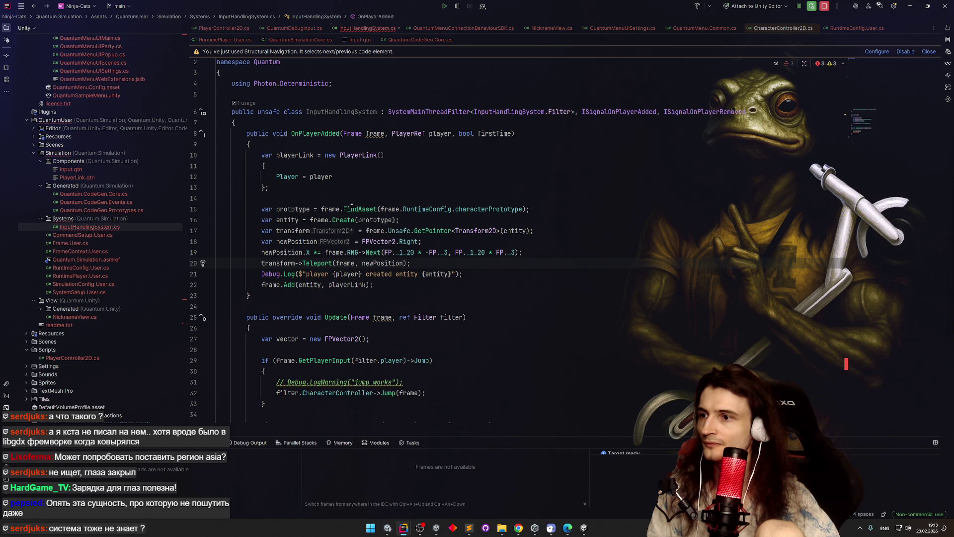
Step: Step back through NicknameView.cs's GetColor, OnActivate and _spriteRenderer field, then bring up Unity
key(ctrl+minus)
key(ctrl+minus)
key(ctrl+minus)
key(ctrl+minus)
key(ctrl+minus)
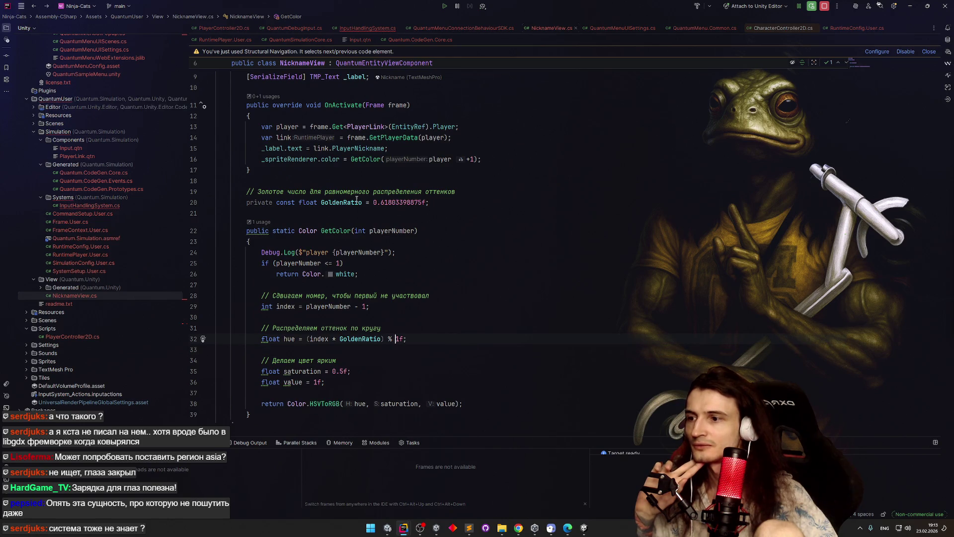
key(ctrl+minus)
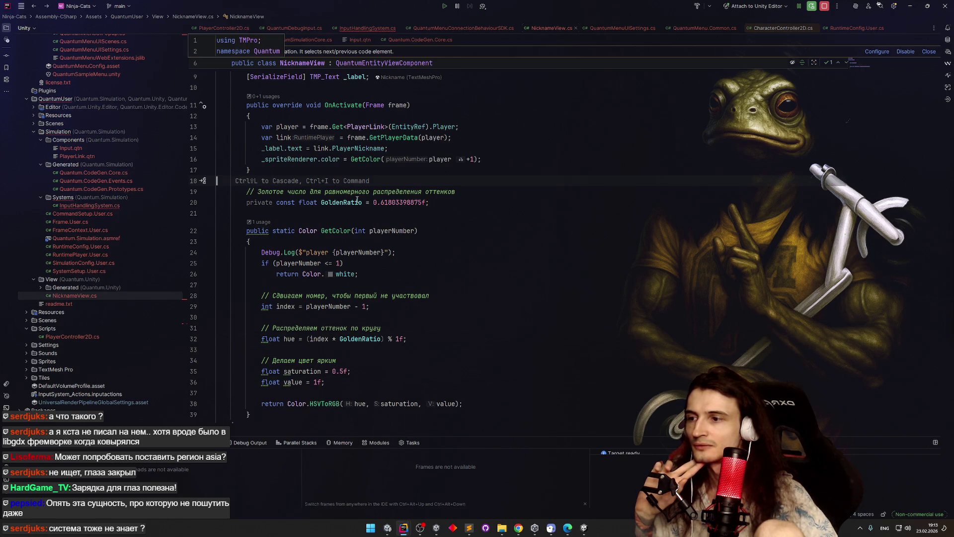
key(ctrl+minus)
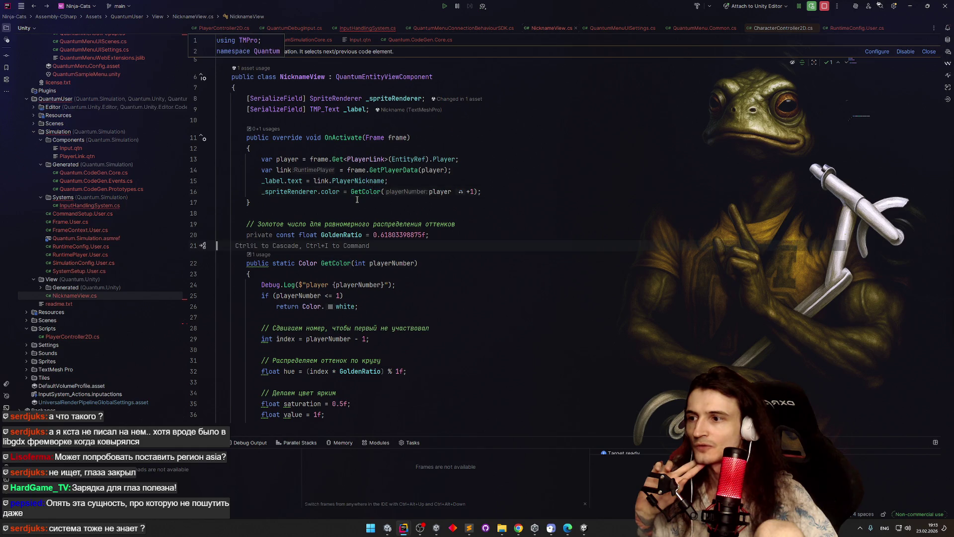
key(ctrl+minus)
key(ctrl+minus)
key(ctrl+minus)
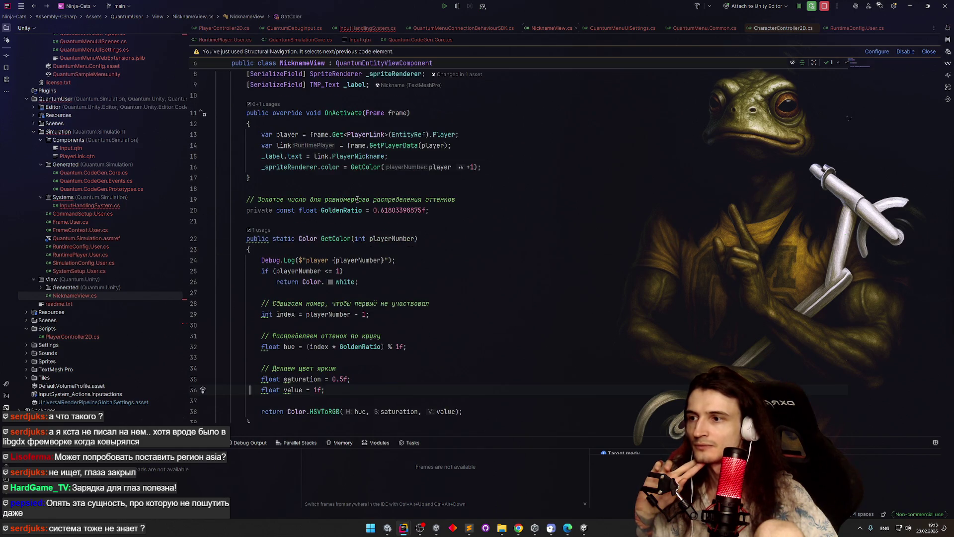
key(ctrl+minus)
key(ctrl+minus)
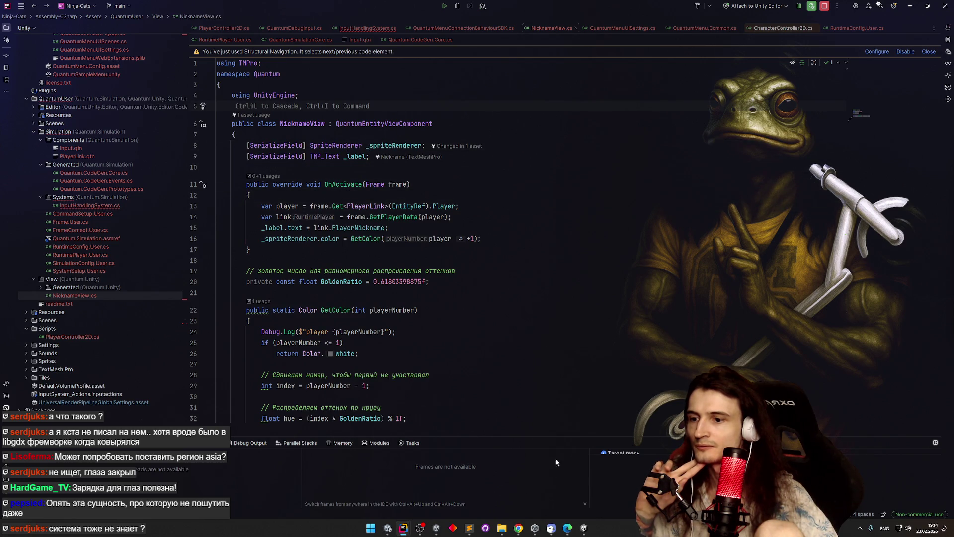
click(585, 527)
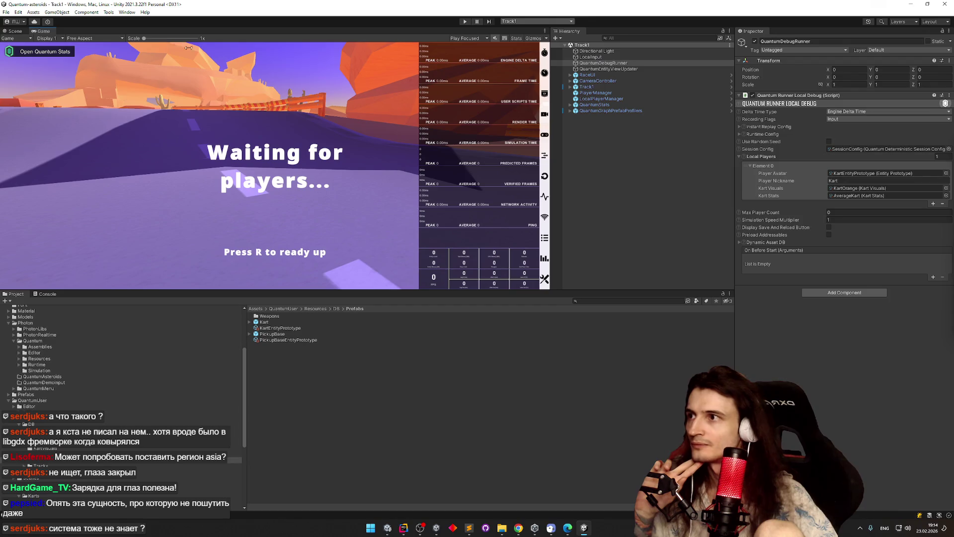
Step: Open the Downloads folder in Explorer and sort its files by date modified
mouse_move(502, 528)
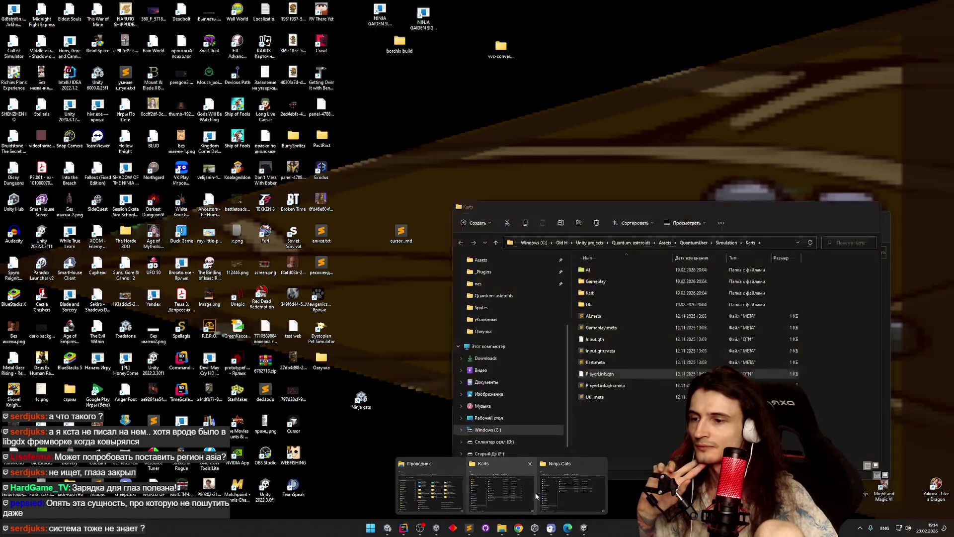
click(556, 493)
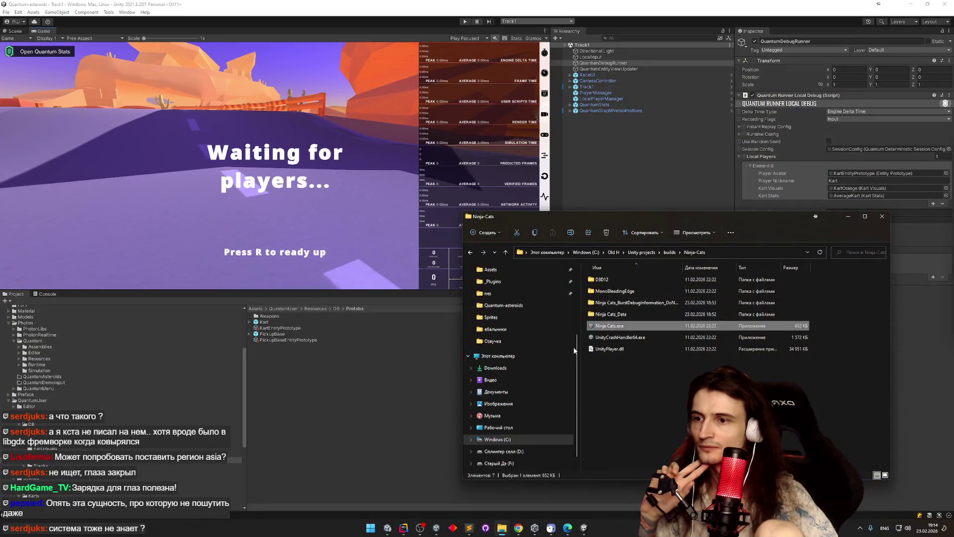
scroll(526, 348, up, 3)
click(504, 297)
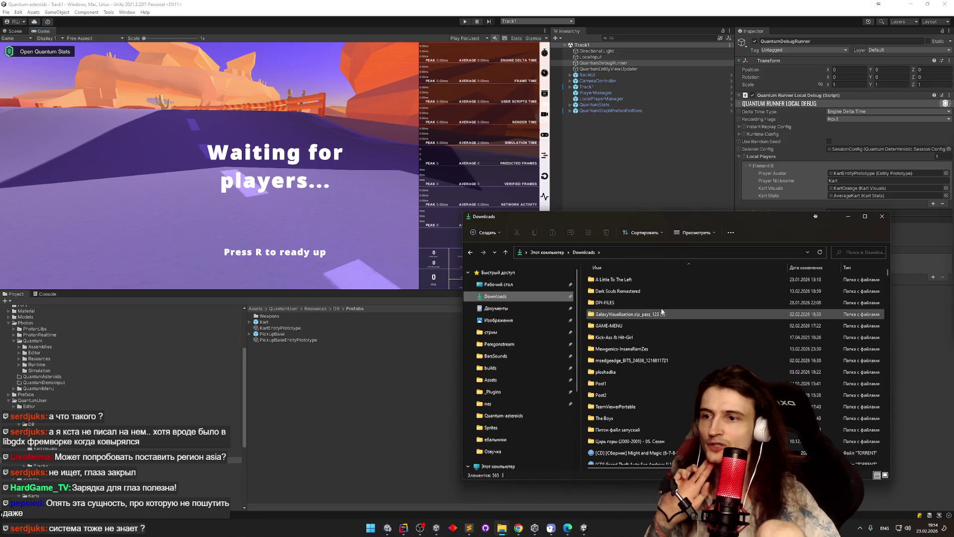
scroll(887, 276, down, 1)
scroll(888, 276, down, 10)
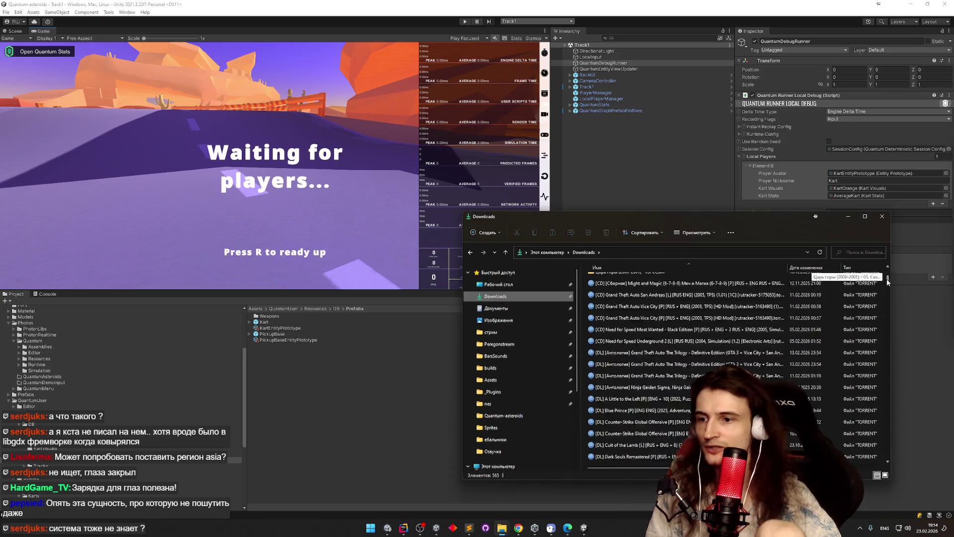
scroll(885, 288, up, 12)
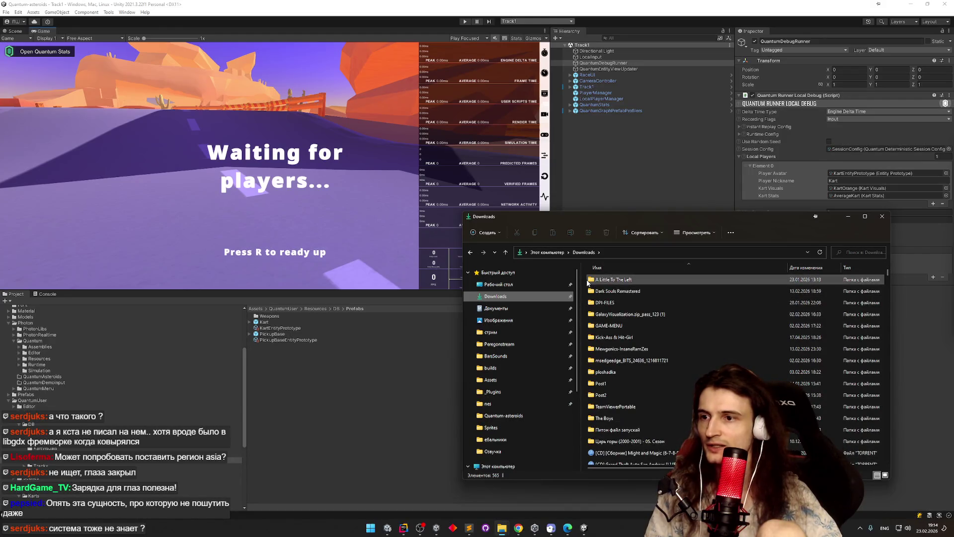
click(798, 269)
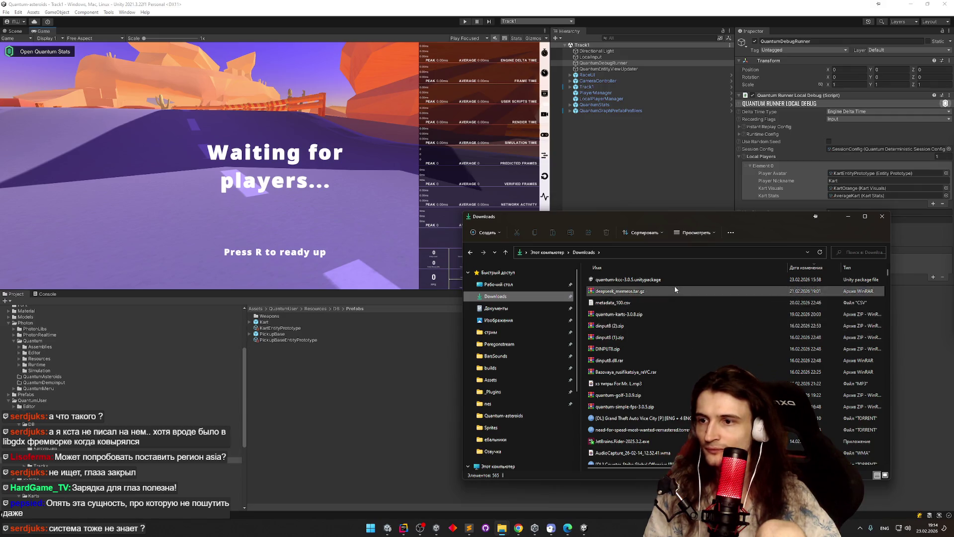
Step: Widen the Downloads window to reveal size and date columns and browse the files
scroll(666, 320, down, 1)
click(663, 334)
scroll(664, 335, down, 6)
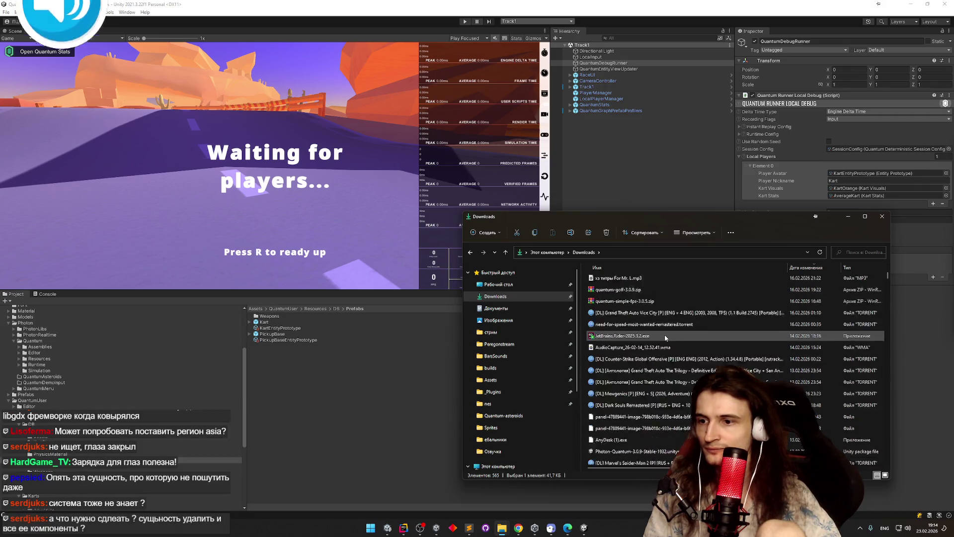
scroll(664, 338, down, 1)
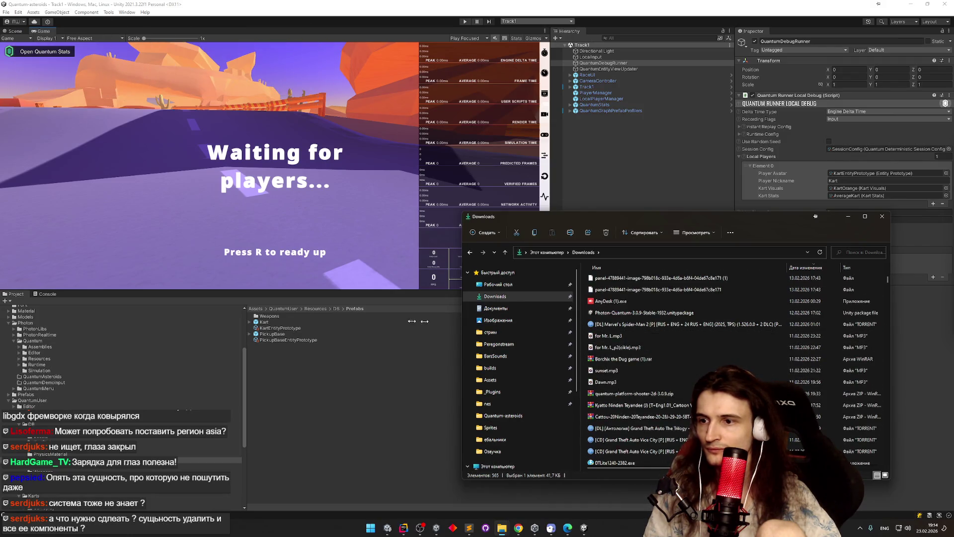
drag(463, 322, 354, 322)
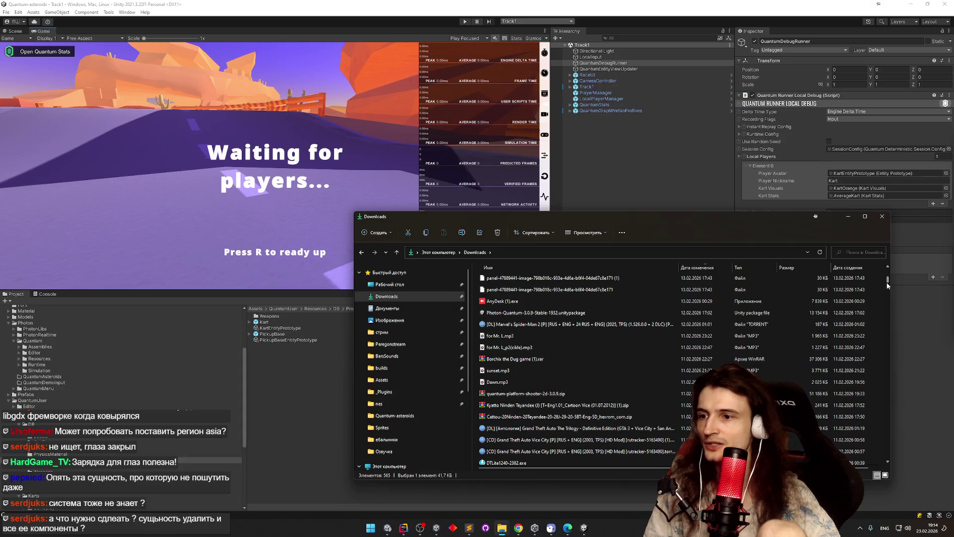
scroll(887, 282, down, 2)
scroll(886, 283, down, 1)
scroll(888, 282, up, 5)
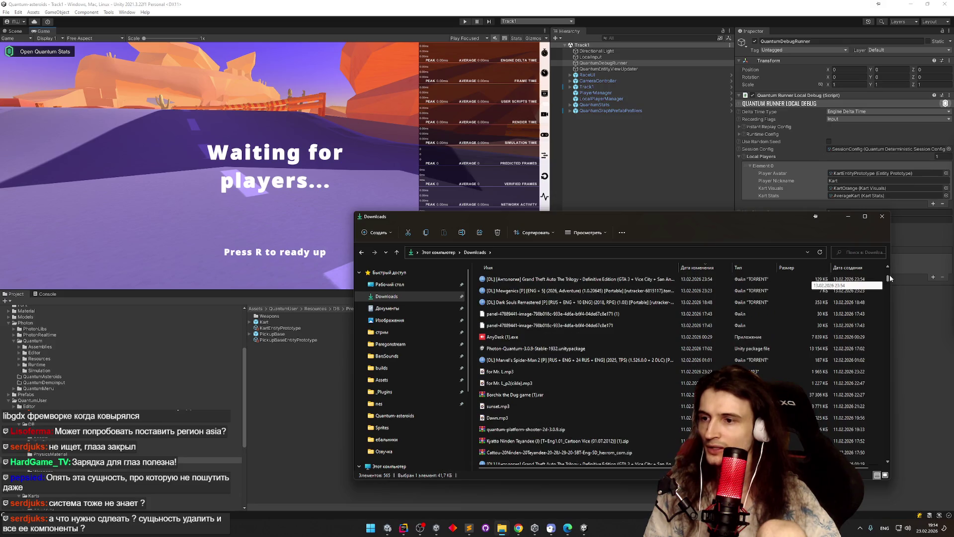
scroll(889, 278, down, 7)
scroll(889, 283, down, 5)
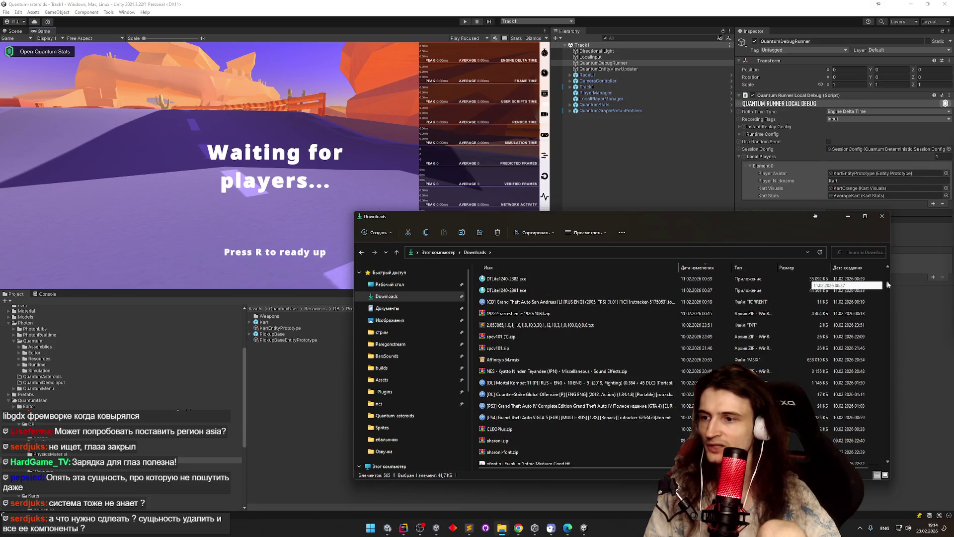
mouse_move(886, 290)
mouse_down()
mouse_move(879, 304)
mouse_move(889, 274)
mouse_up()
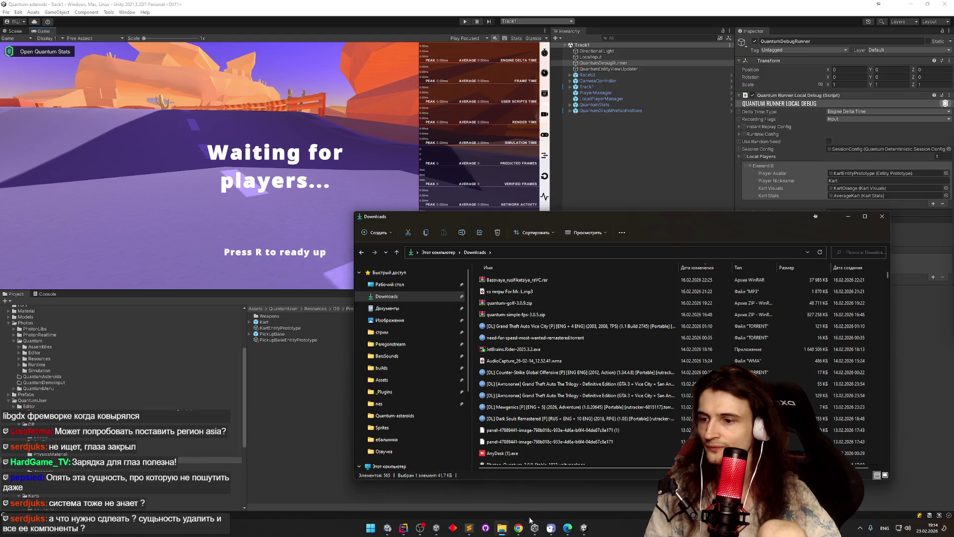
Step: Look through the Quantum archives and select quantum-simple-fps-3.0.5.zip
click(518, 527)
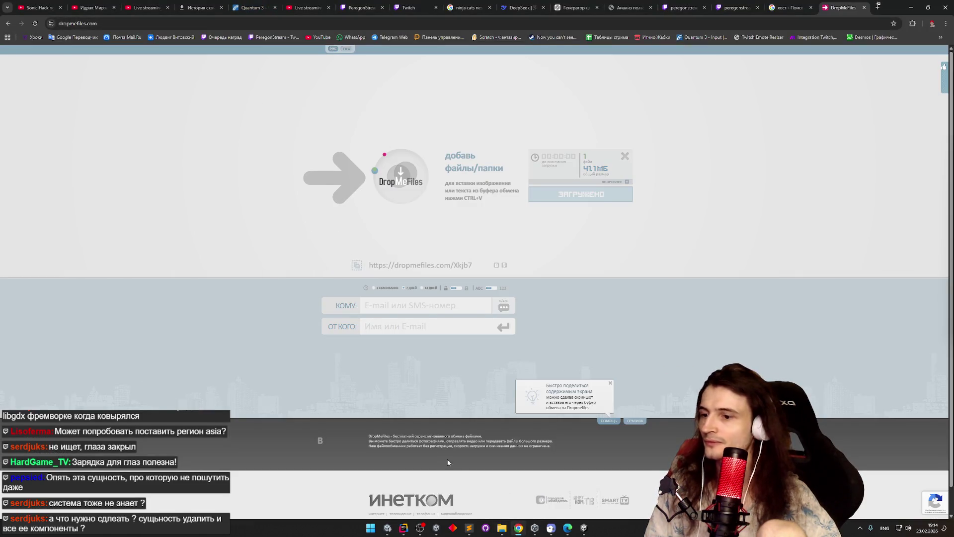
click(518, 526)
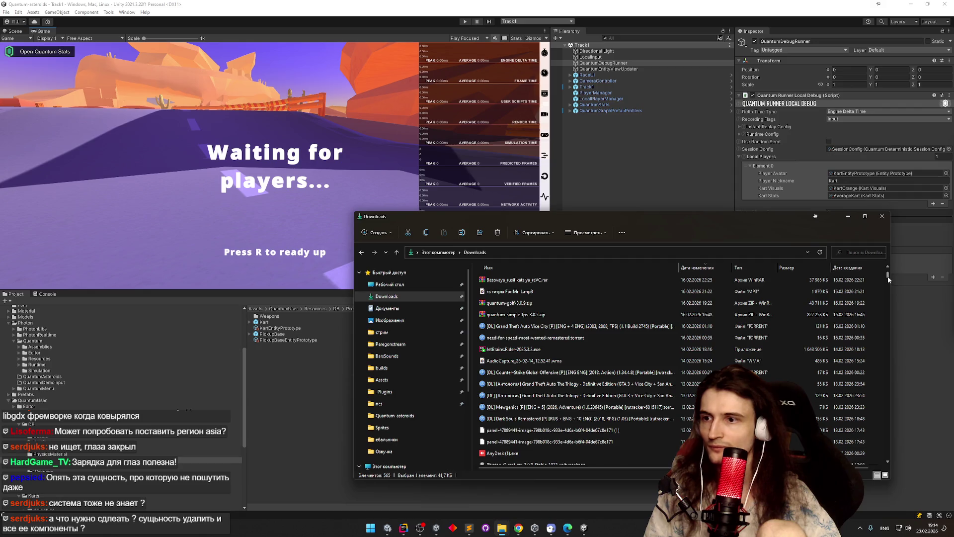
scroll(889, 280, up, 3)
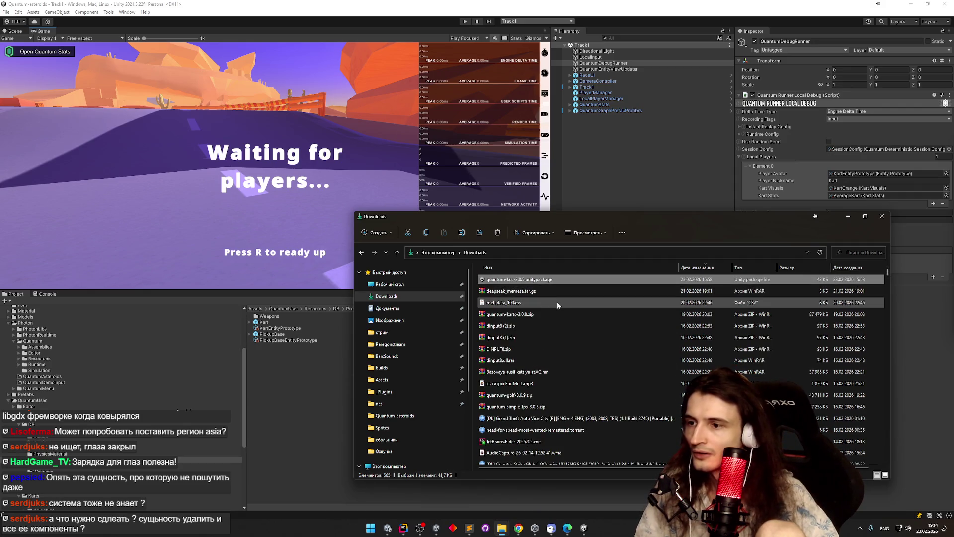
click(550, 311)
scroll(570, 334, down, 1)
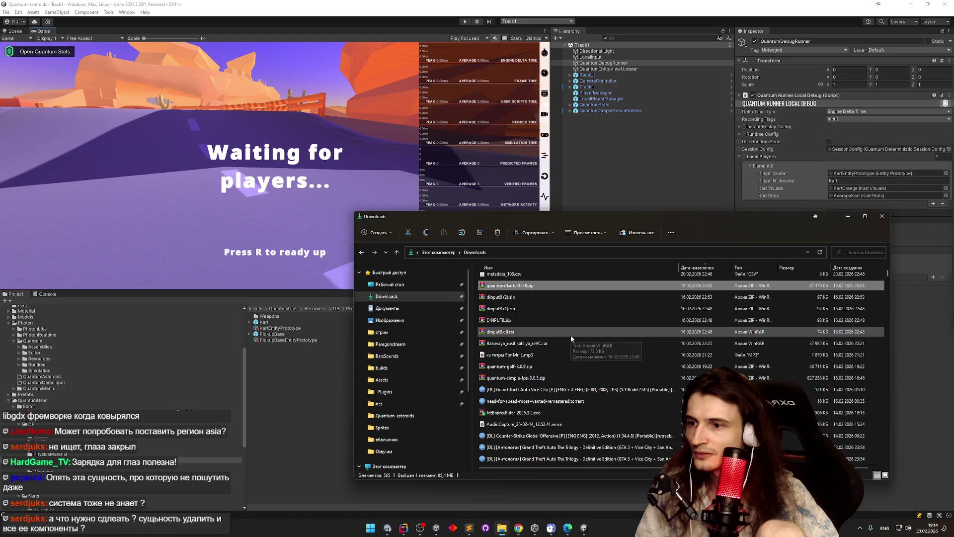
click(560, 365)
click(559, 379)
scroll(560, 375, down, 1)
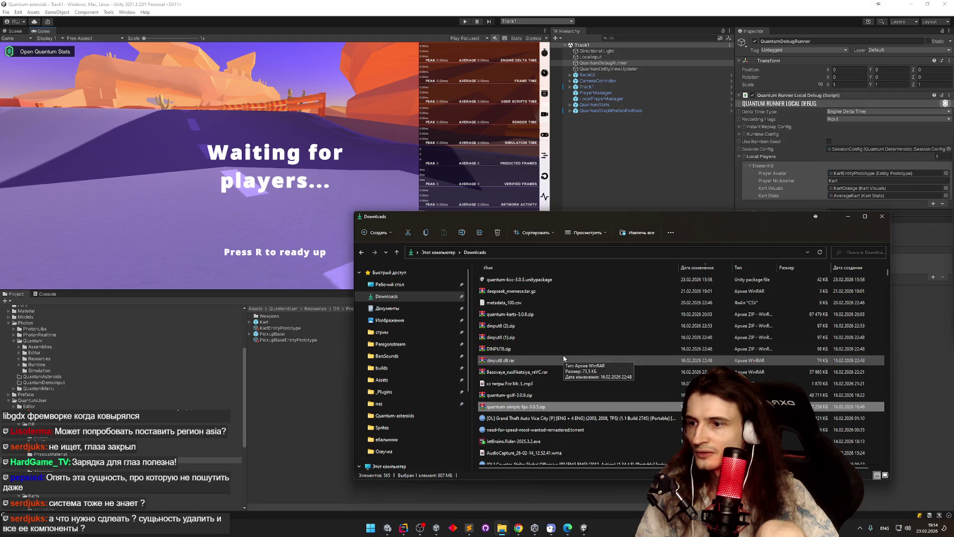
Step: Open quantum-simple-fps-3.0.5.zip in WinRAR, enter Assets, and dismiss the licence reminder
double_click(556, 343)
double_click(572, 213)
click(777, 253)
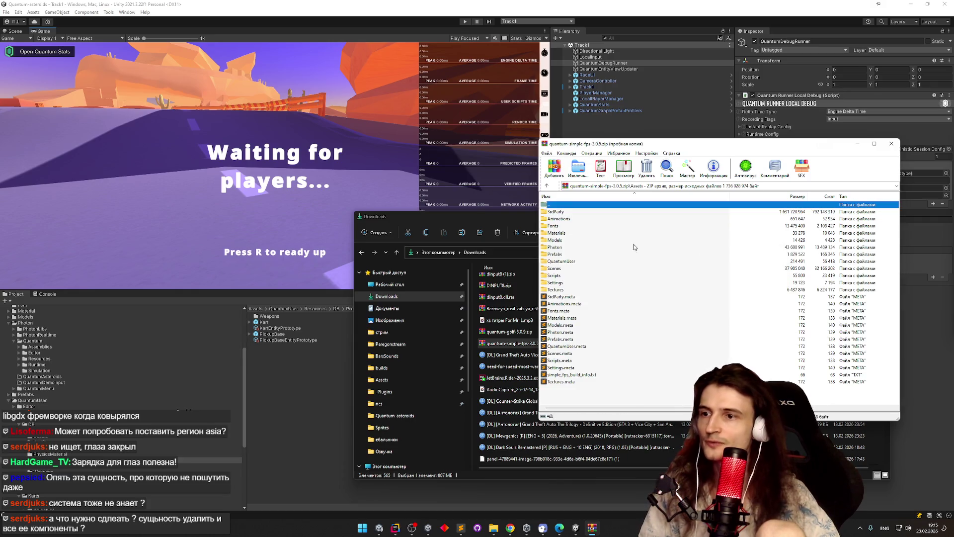
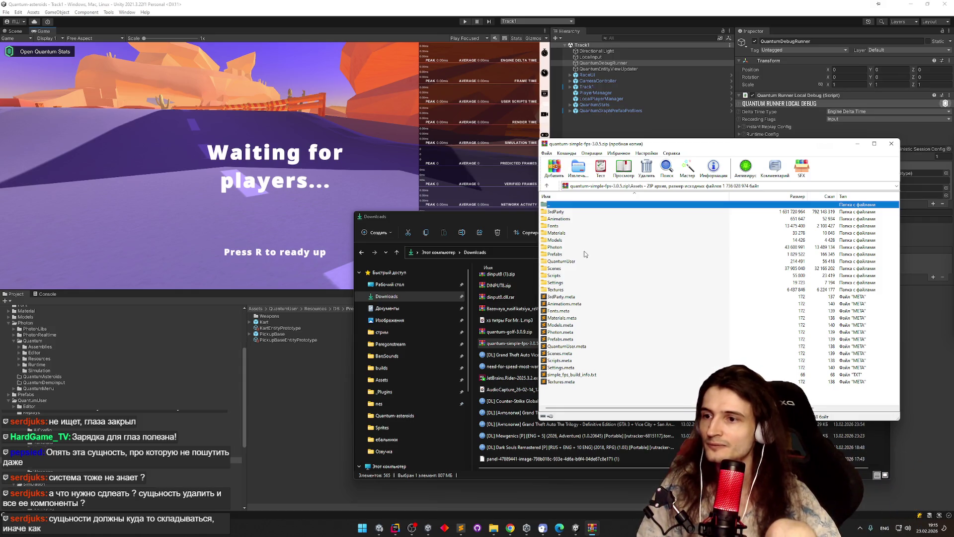
Step: In the archive, open Player\PlayerSystem.cs from QuantumUser\Simulation in the code editor
double_click(576, 262)
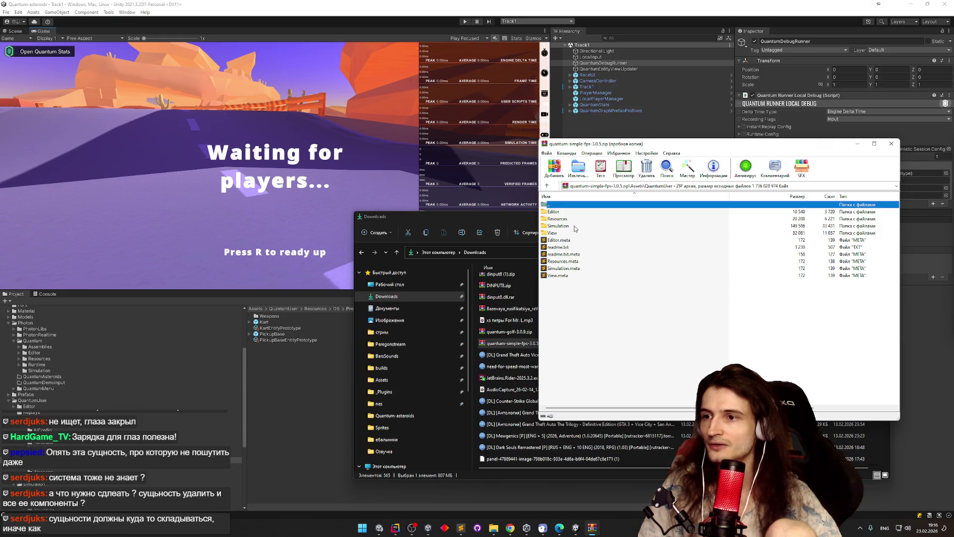
double_click(575, 226)
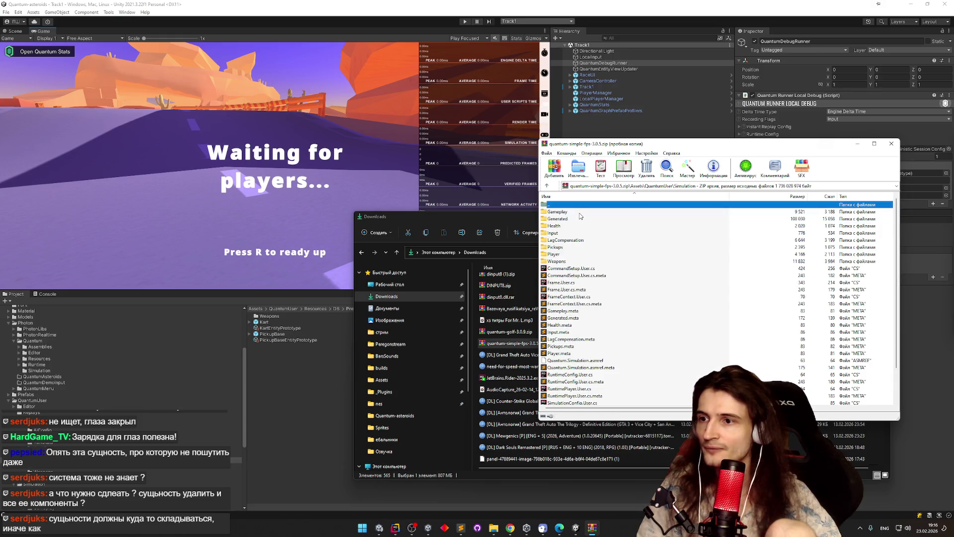
double_click(579, 213)
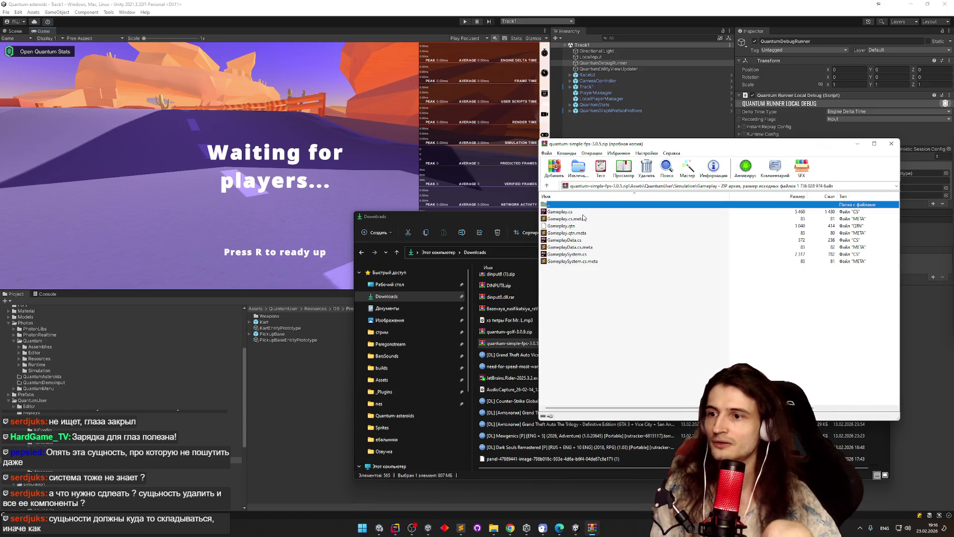
key(BackSpace)
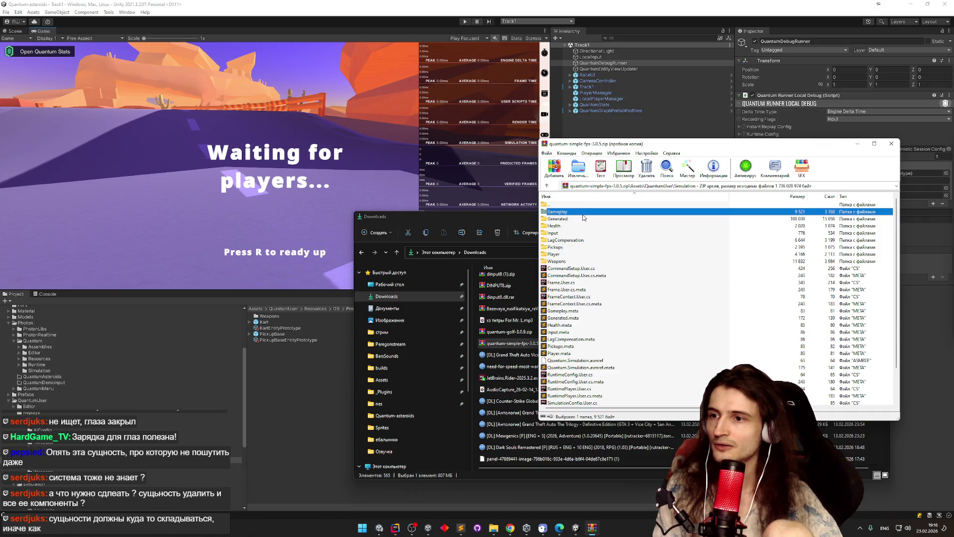
double_click(569, 254)
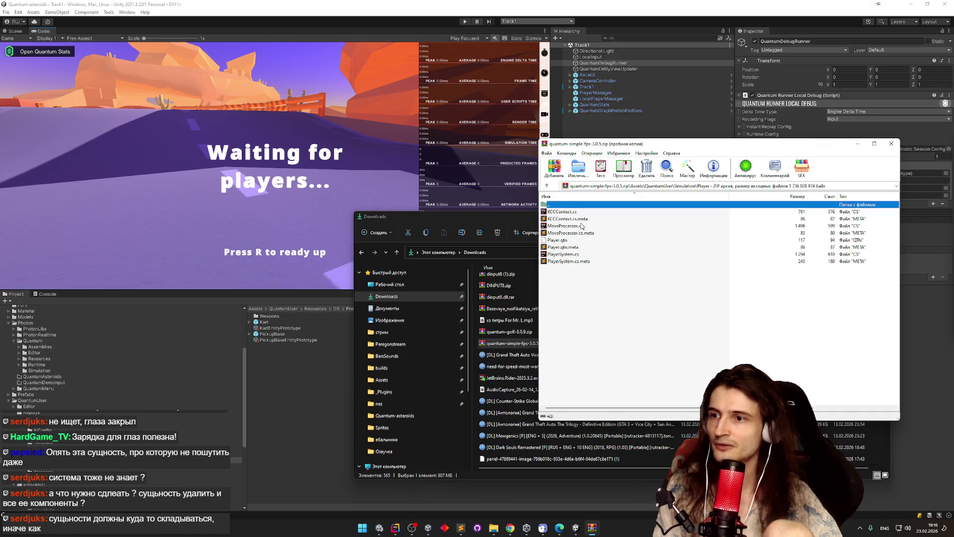
double_click(576, 254)
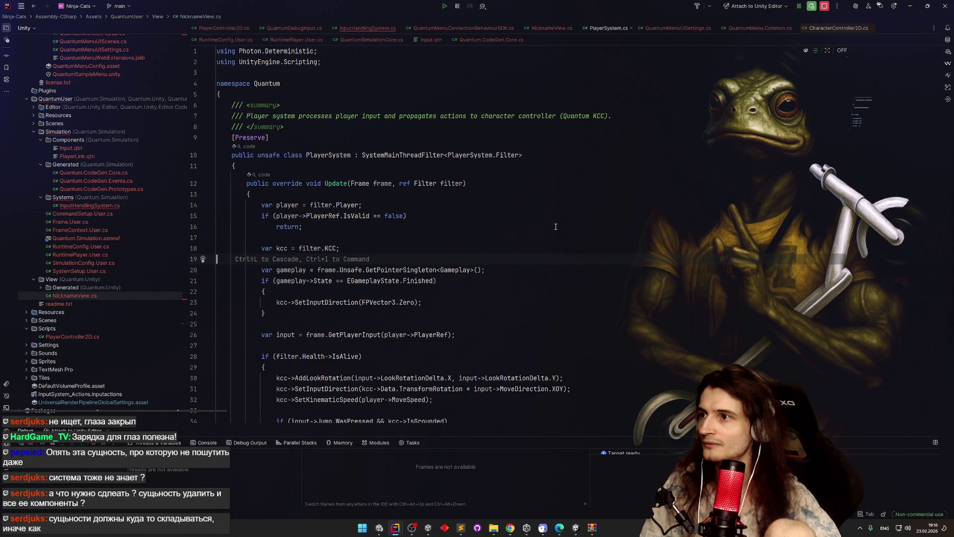
Step: Save the edited PlayerSystem.cs back into quantum-simple-fps-1.0.5.zip
click(910, 6)
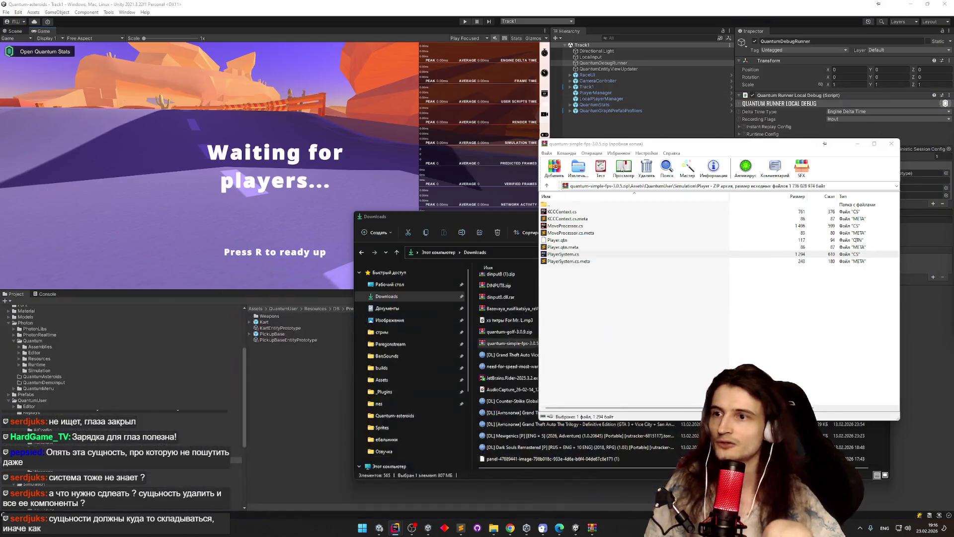
click(583, 220)
key(BackSpace)
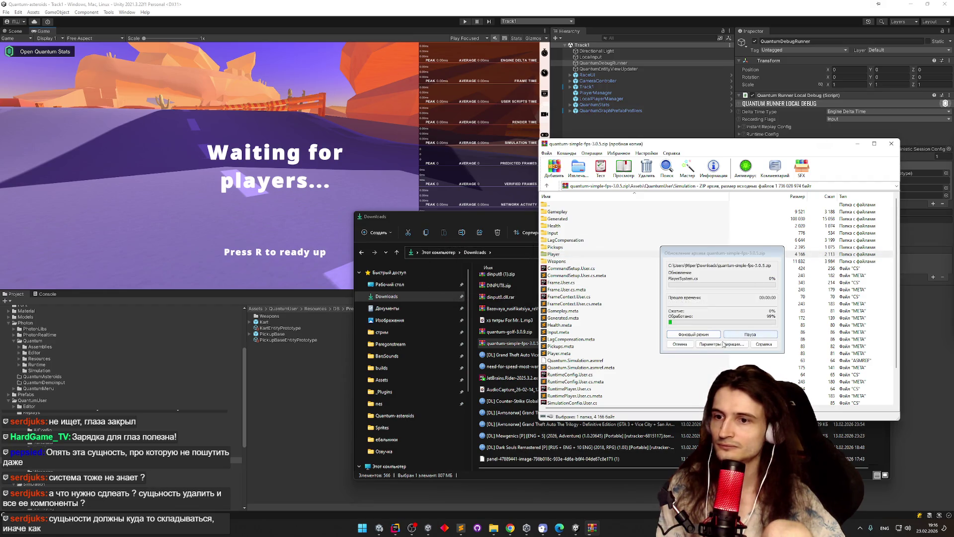
click(692, 343)
click(690, 349)
Step: Open GameplaySystem.cs from the archive's Simulation\Gameplay folder
double_click(586, 213)
click(586, 212)
click(581, 254)
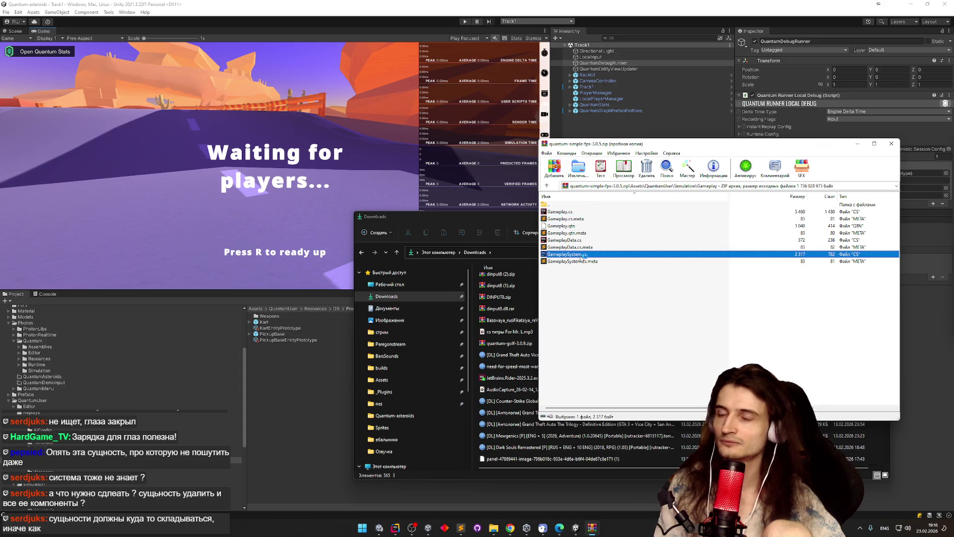
double_click(580, 256)
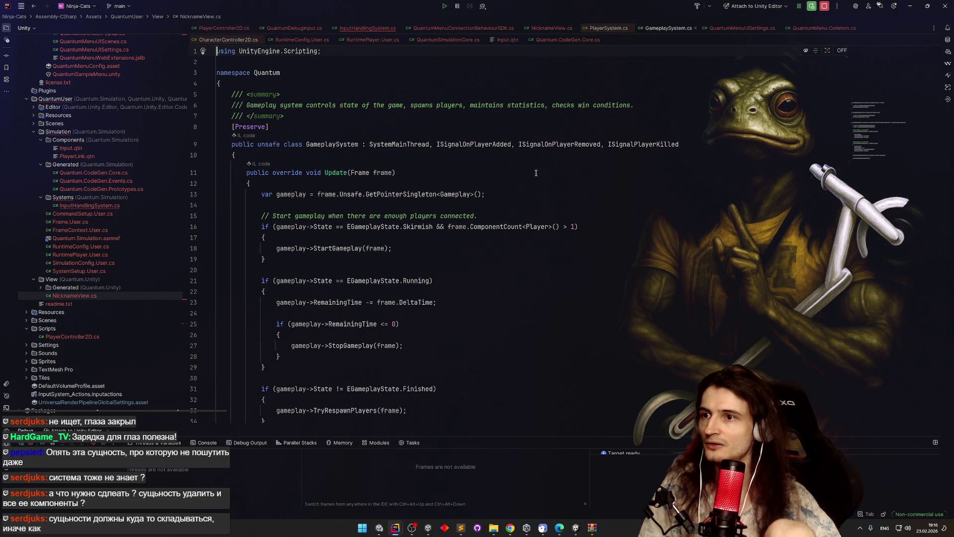
Step: Search GameplaySystem.cs for 'OnPlayerRemo' to reach the handler calling DisconnectPlayer
key(ctrl+f)
text(OnPlayerRemo)
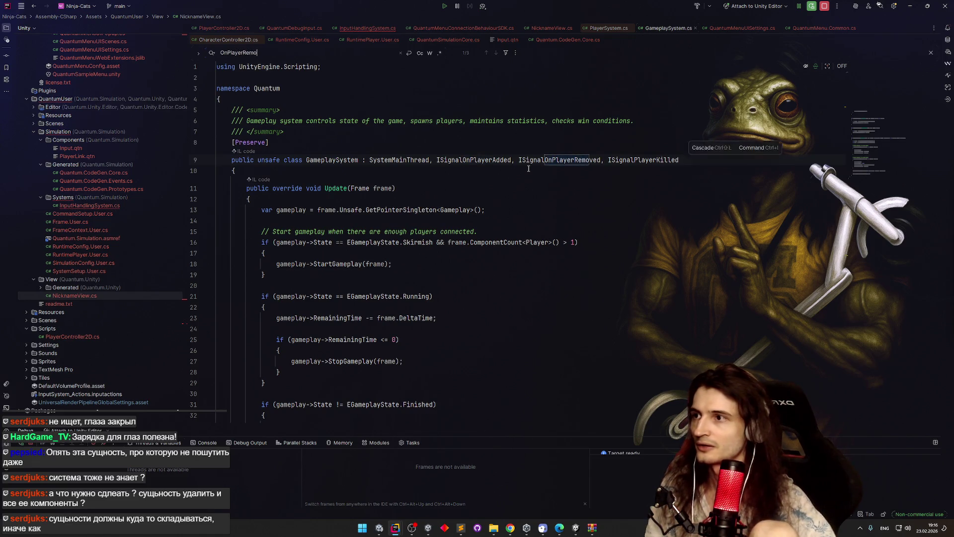
key(Return)
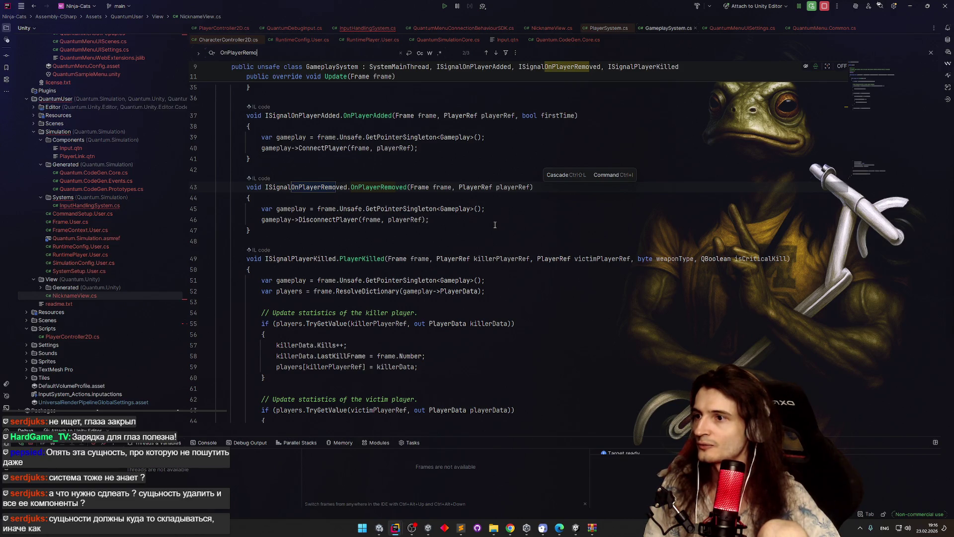
scroll(495, 224, up, 1)
scroll(495, 224, up, 2)
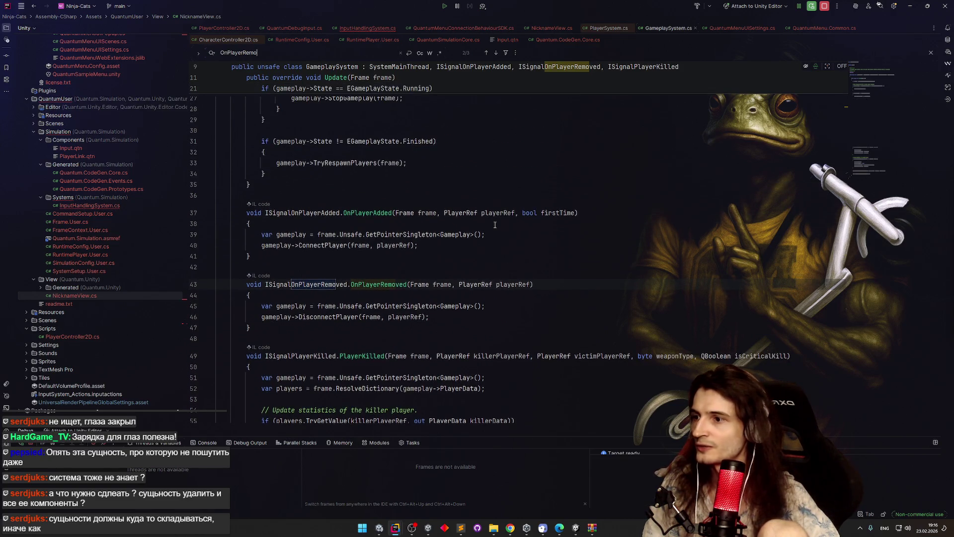
scroll(354, 254, down, 3)
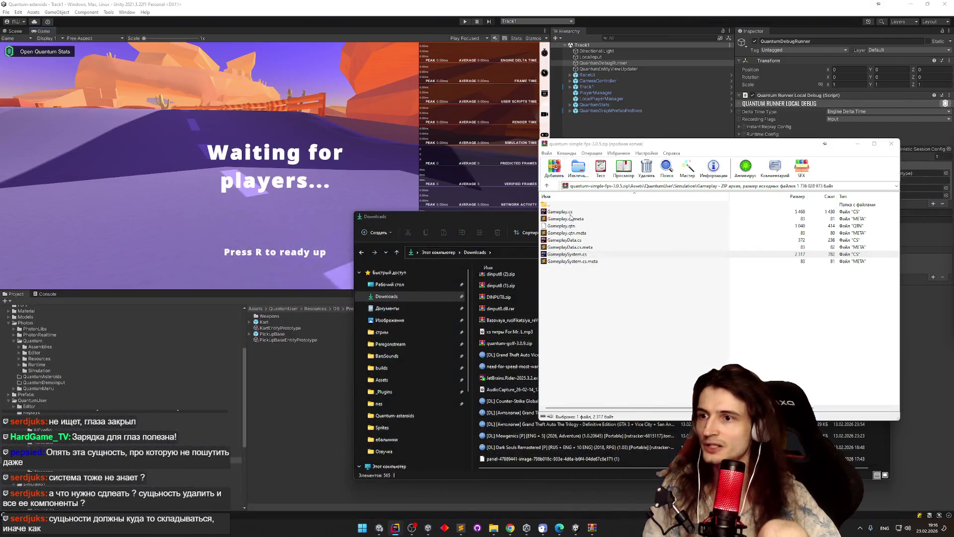
Step: Open Gameplay.cs from the archive and search 'disc' to find DisconnectPlayer
double_click(572, 211)
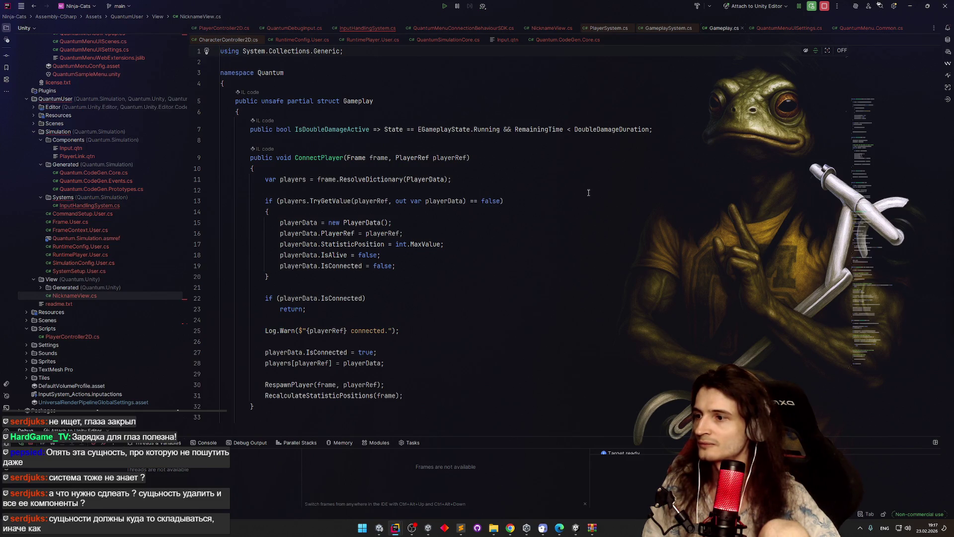
scroll(589, 192, down, 3)
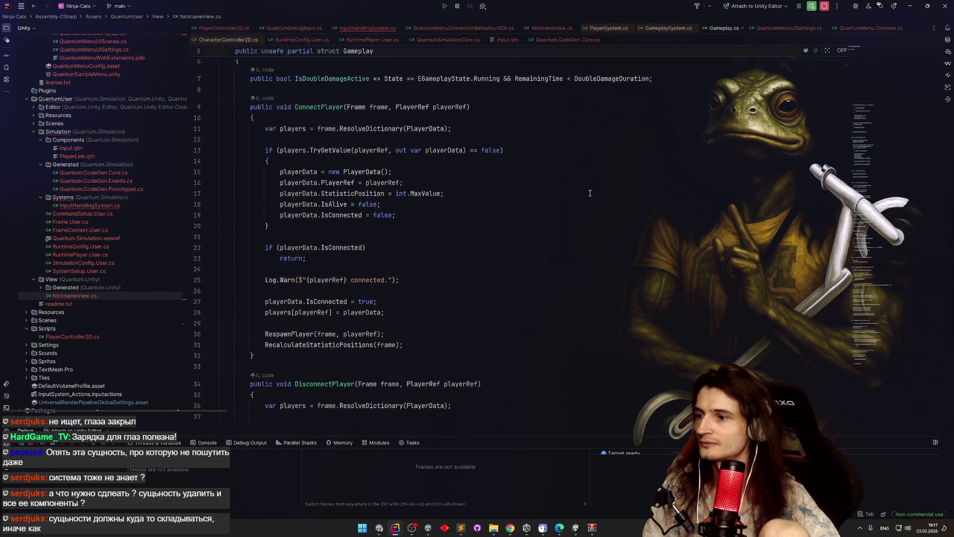
scroll(602, 192, up, 1)
scroll(833, 82, up, 2)
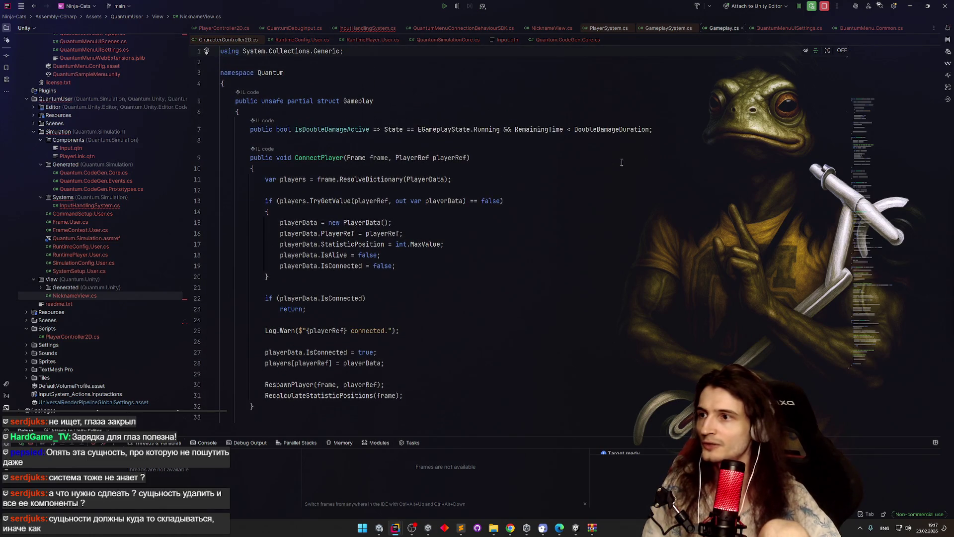
key(ctrl+f)
text(disc)
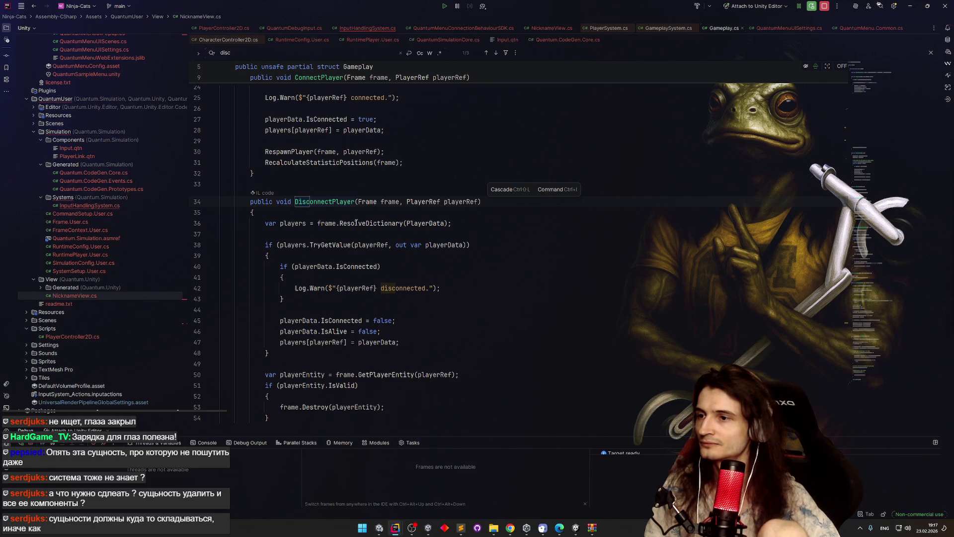
Step: Search Gameplay.cs for PlayerData and step through each playerData usage
double_click(422, 225)
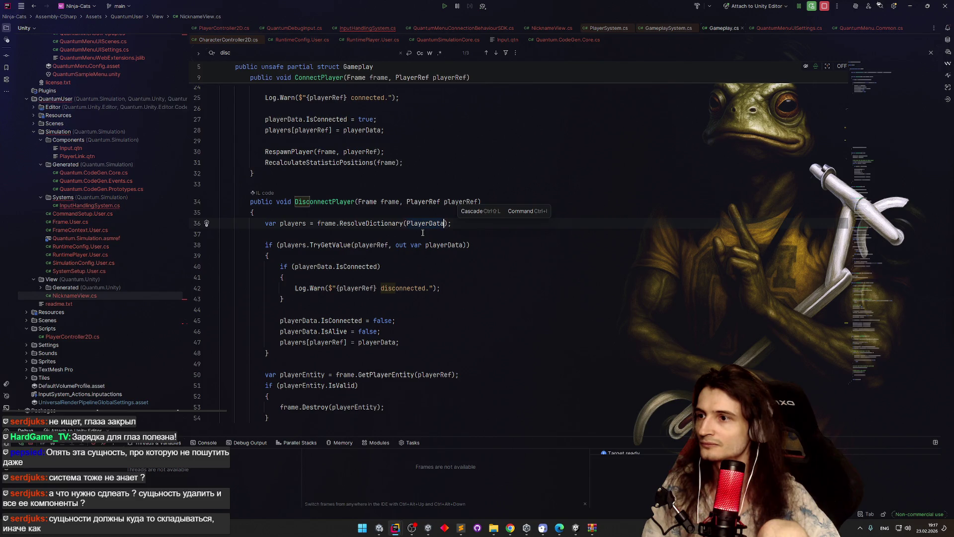
key(ctrl+f)
key(Return)
key(Return)
key(Return)
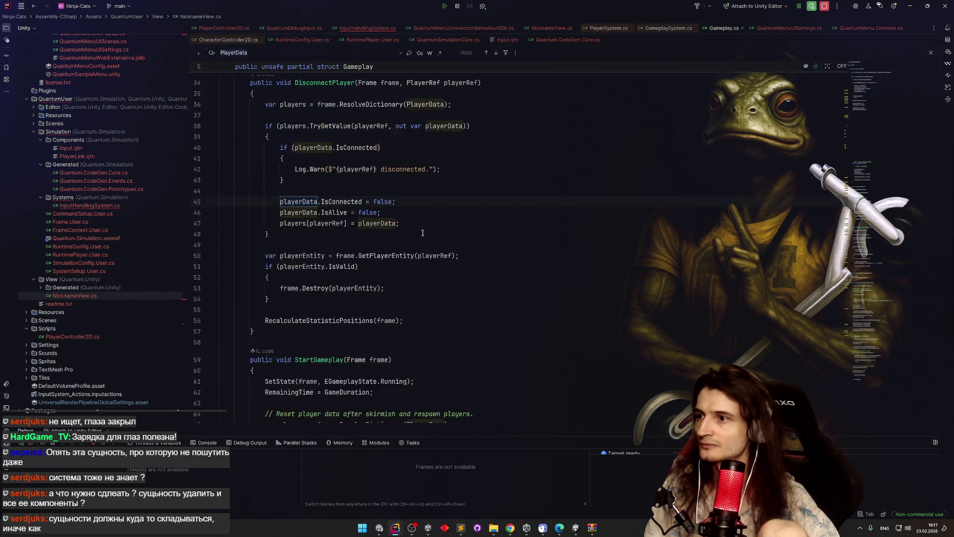
key(shift+Return)
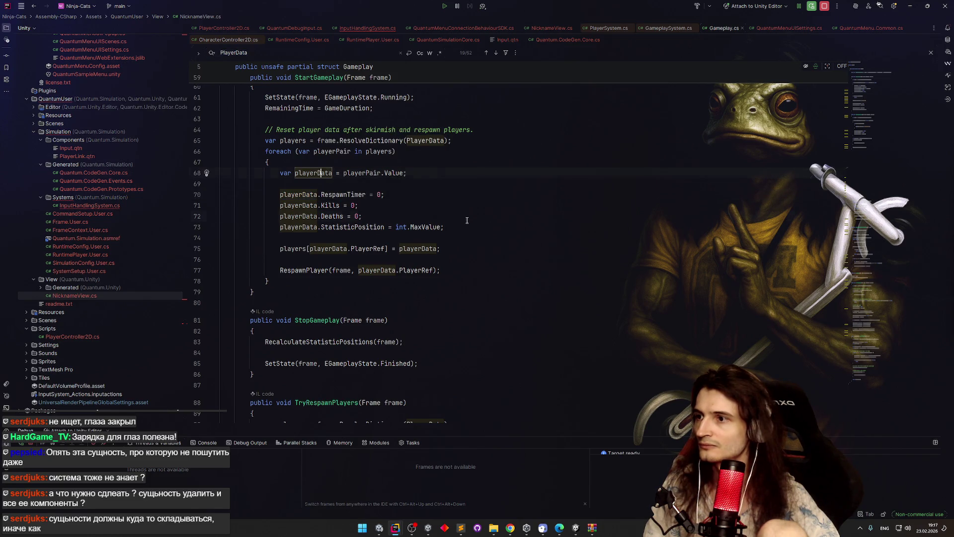
key(ctrl+f)
key(Return)
key(Return)
key(Return)
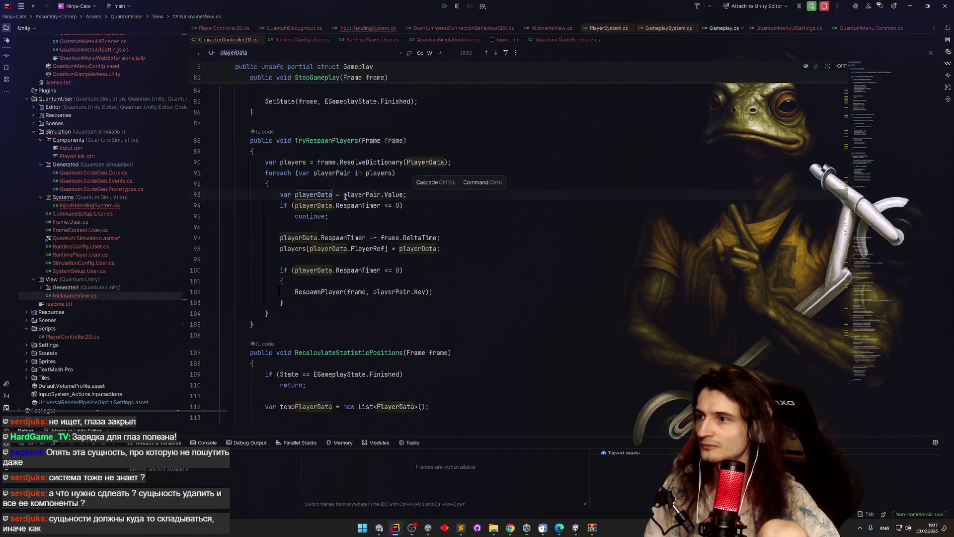
key(Return)
key(Return)
key(Return)
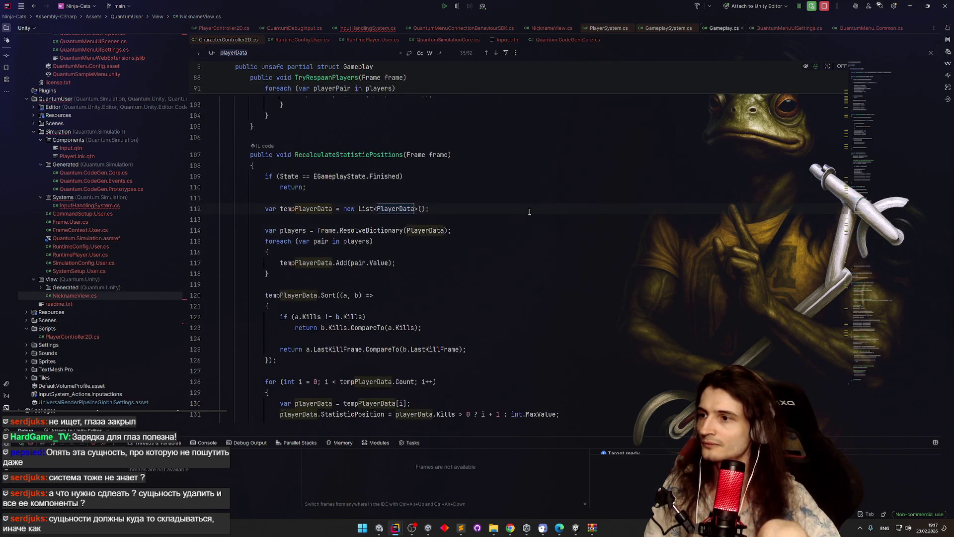
key(Return)
key(Return)
key(Return)
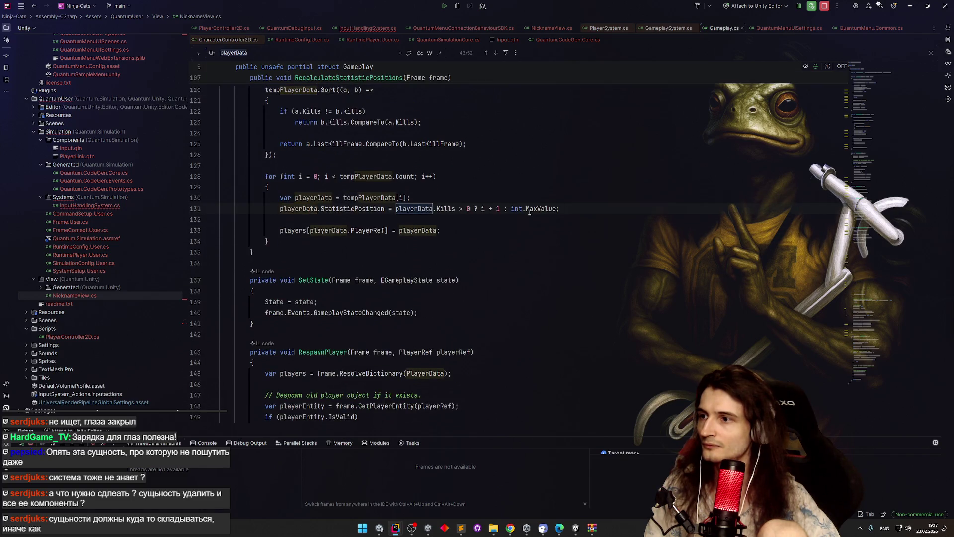
key(Return)
key(Return)
key(Return)
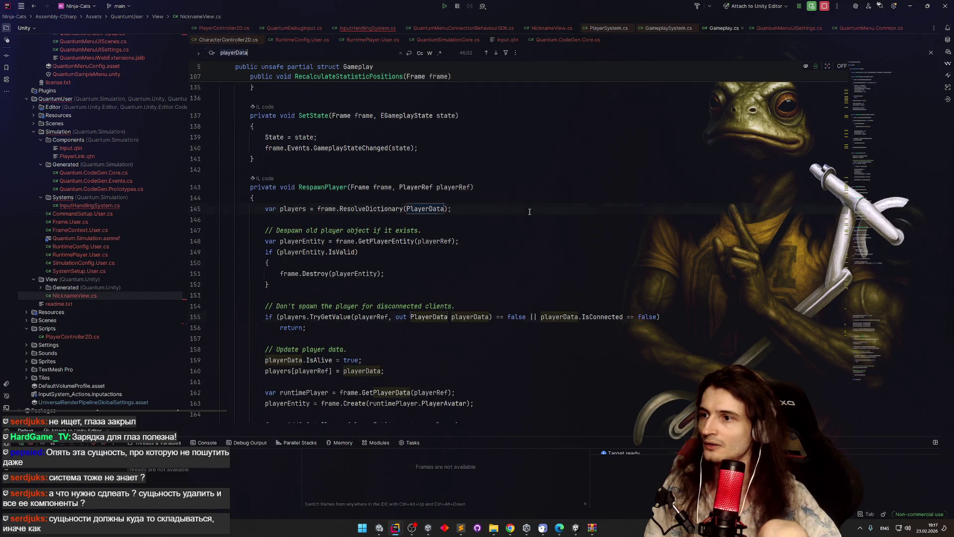
key(Return)
key(Return)
key(Return)
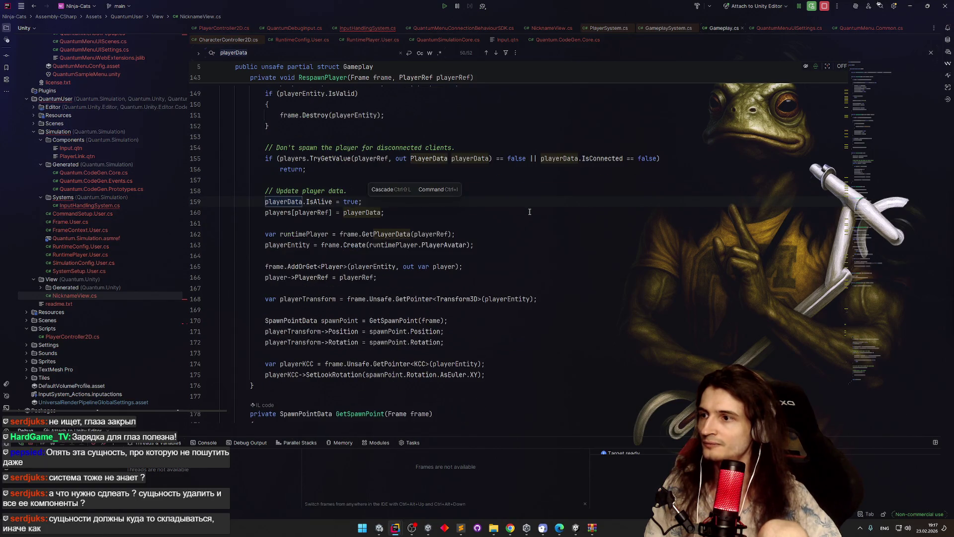
key(Return)
key(Return)
key(Return)
key(Return)
key(Return)
key(Return)
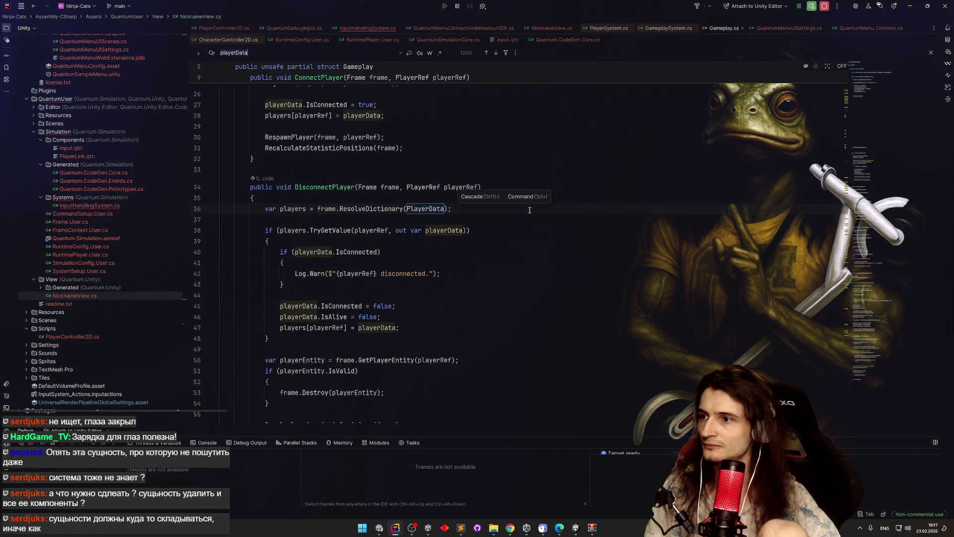
Step: Bring the Ninja-Cats project window in Rider to the front
click(910, 6)
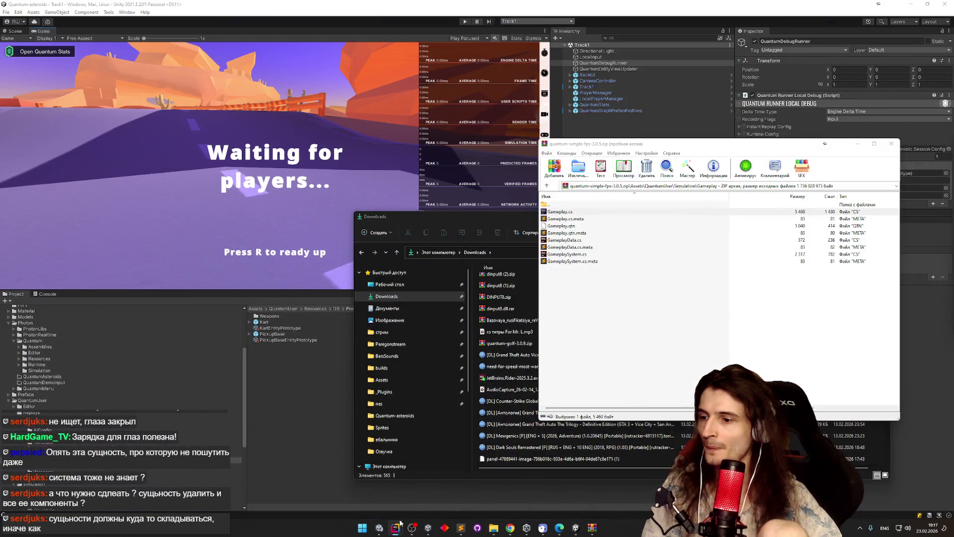
mouse_move(395, 528)
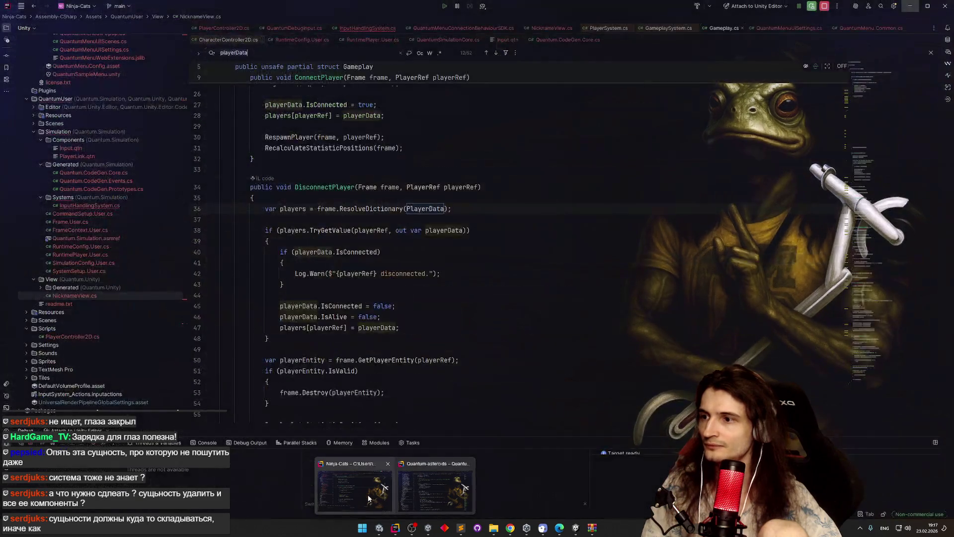
click(357, 492)
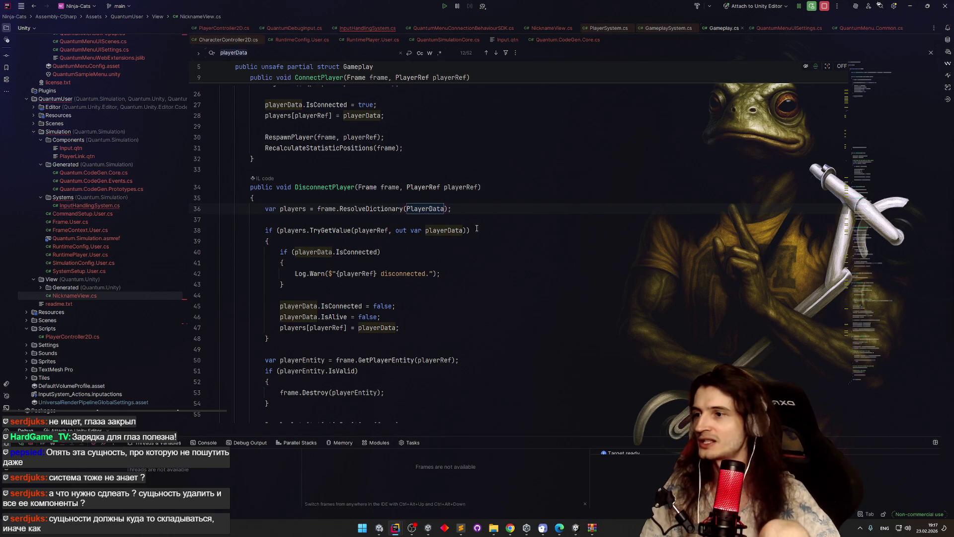
mouse_move(395, 528)
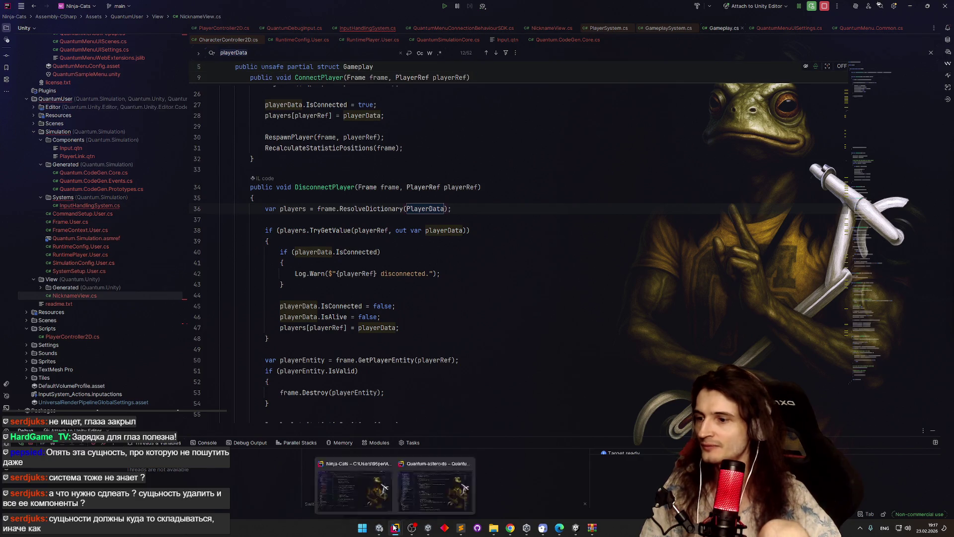
click(467, 463)
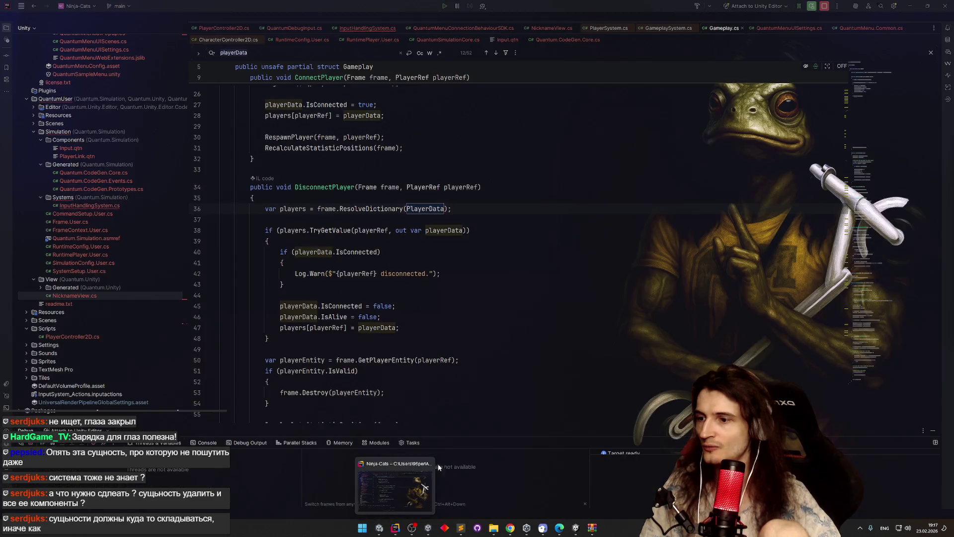
click(412, 464)
Step: Review the DisconnectPlayer code, then close the PlayerSystem.cs and GameplaySystem.cs tabs
click(398, 219)
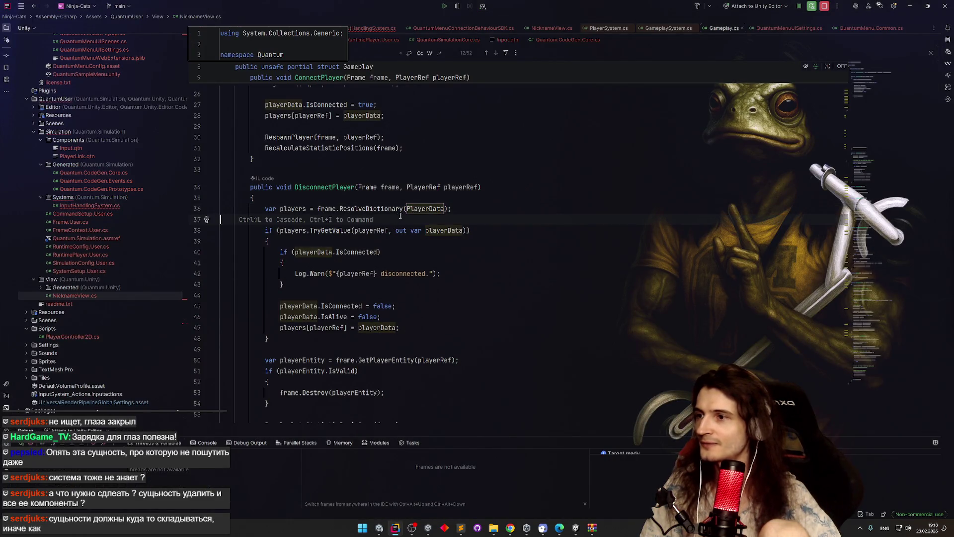
click(493, 119)
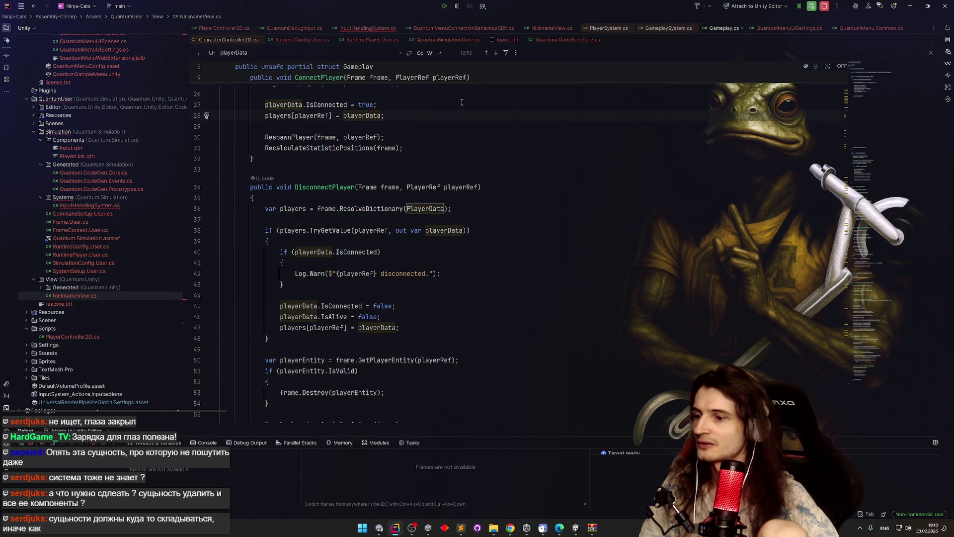
click(547, 241)
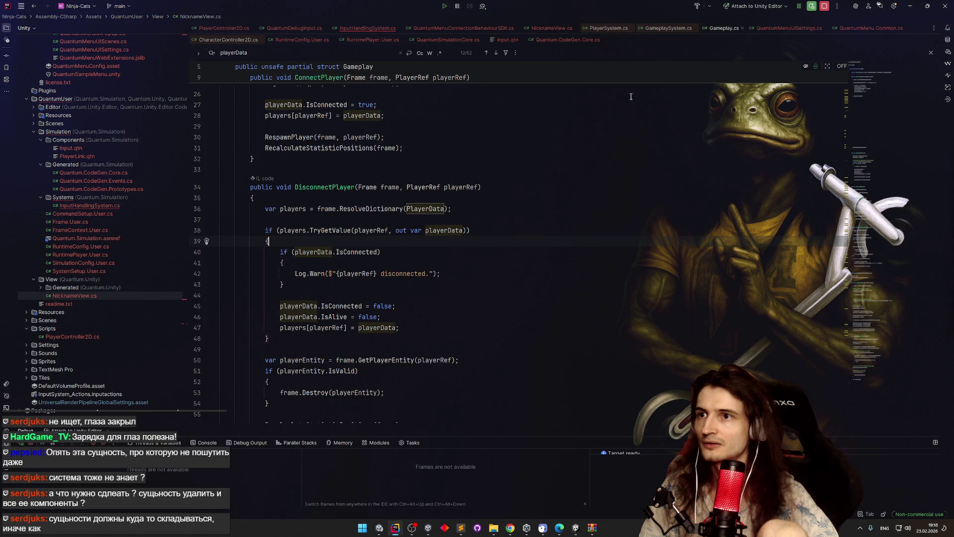
click(630, 29)
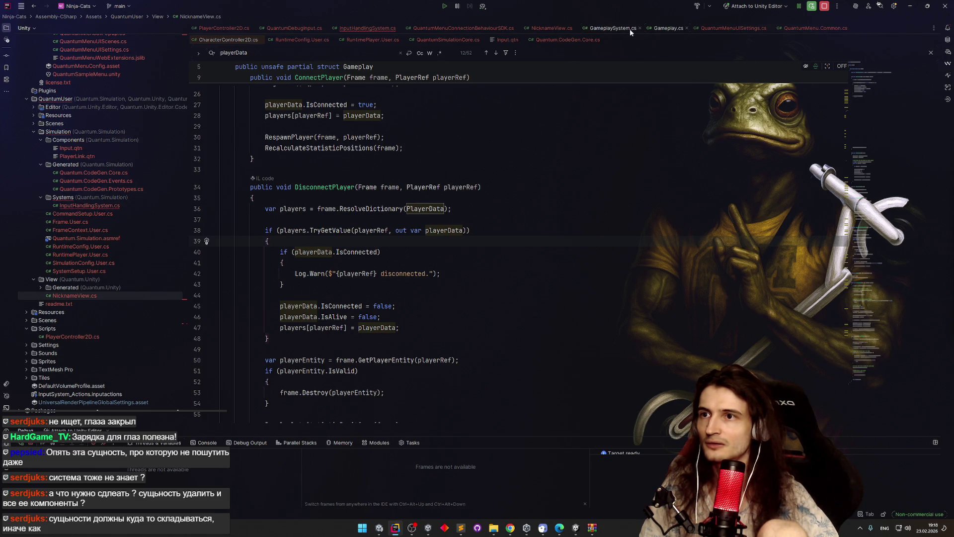
click(638, 28)
Step: Close Gameplay.cs and CharacterController2D.cs and go to InputHandlingSystem.cs's Filter<PlayerLink> call
click(635, 28)
click(815, 28)
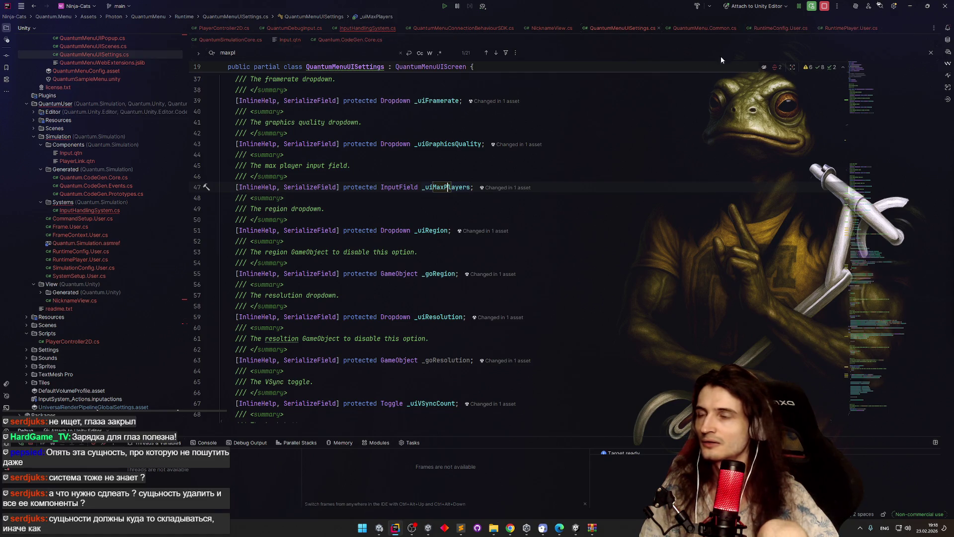
click(356, 29)
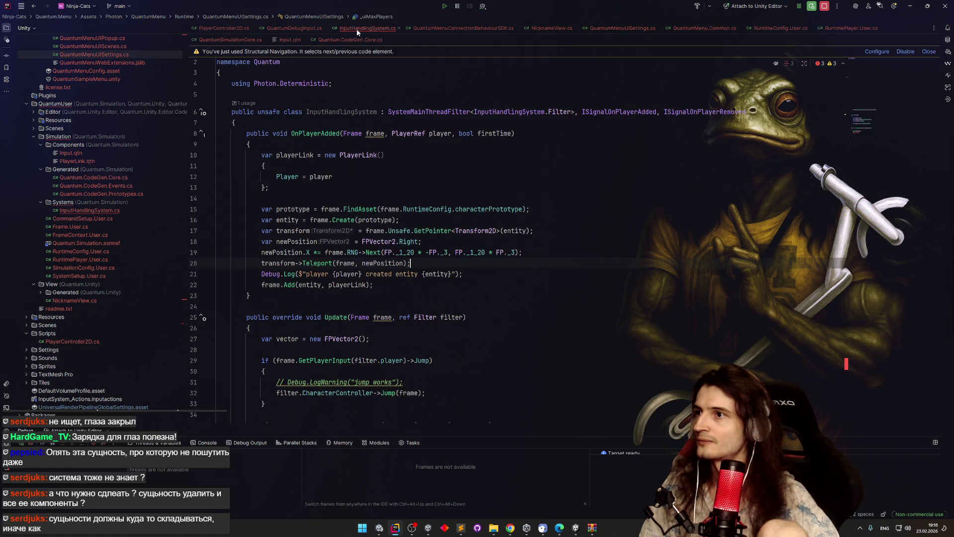
scroll(477, 249, down, 1)
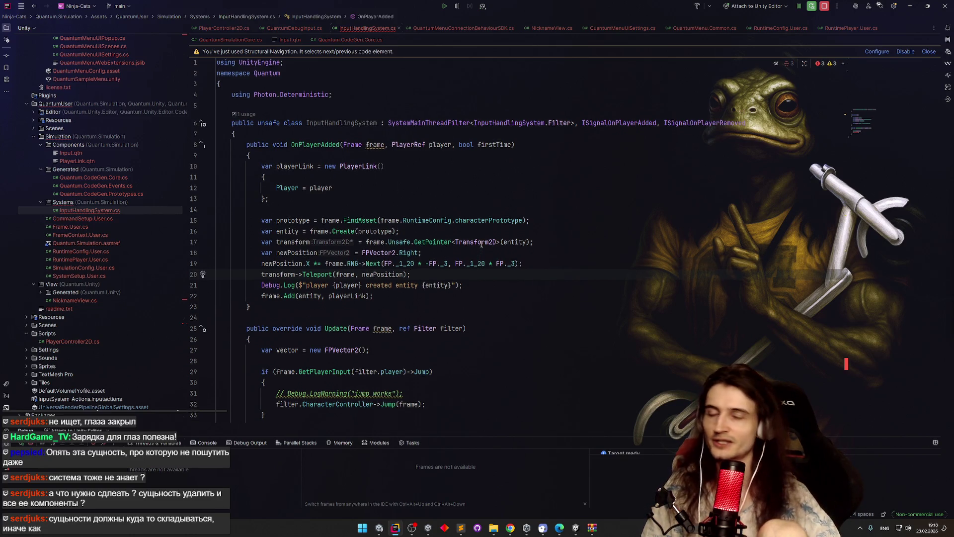
scroll(462, 203, up, 1)
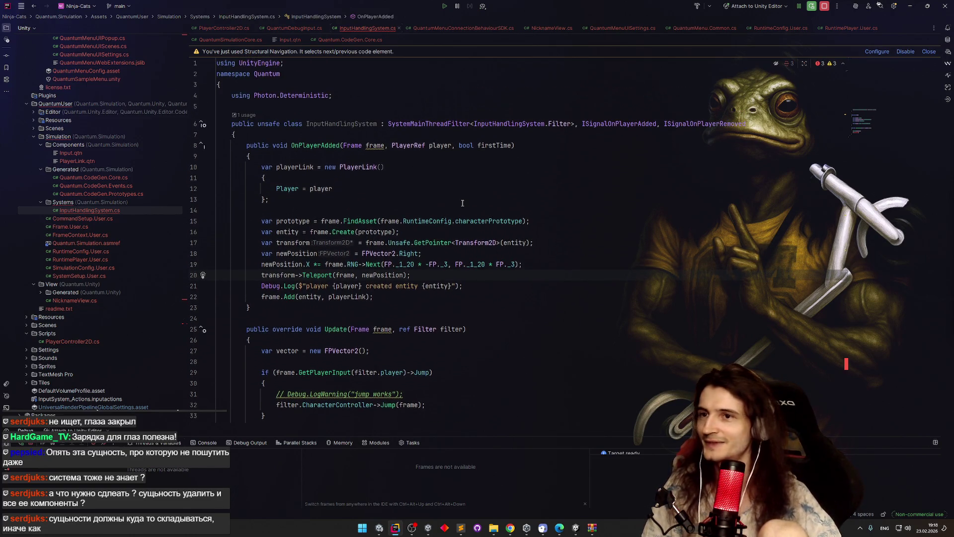
scroll(462, 203, down, 10)
click(345, 309)
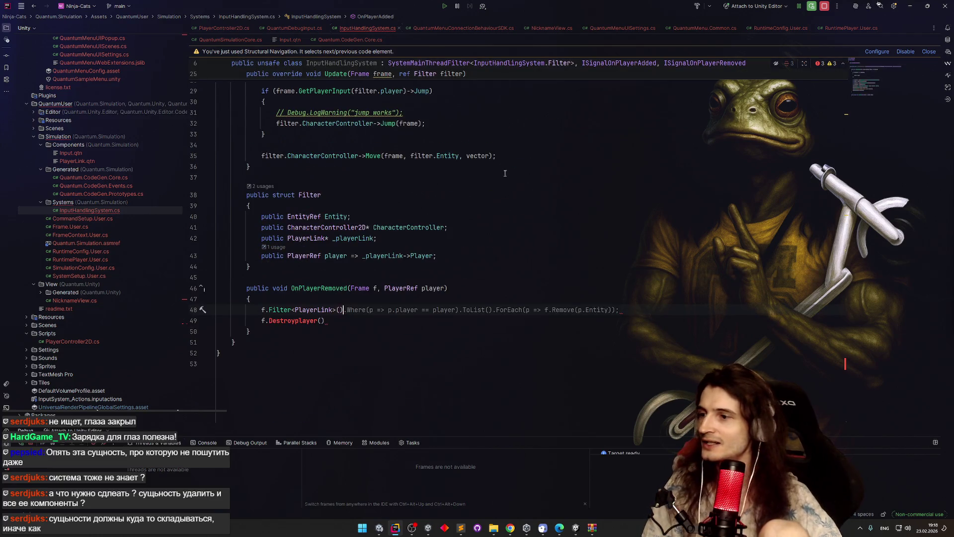
key(Escape)
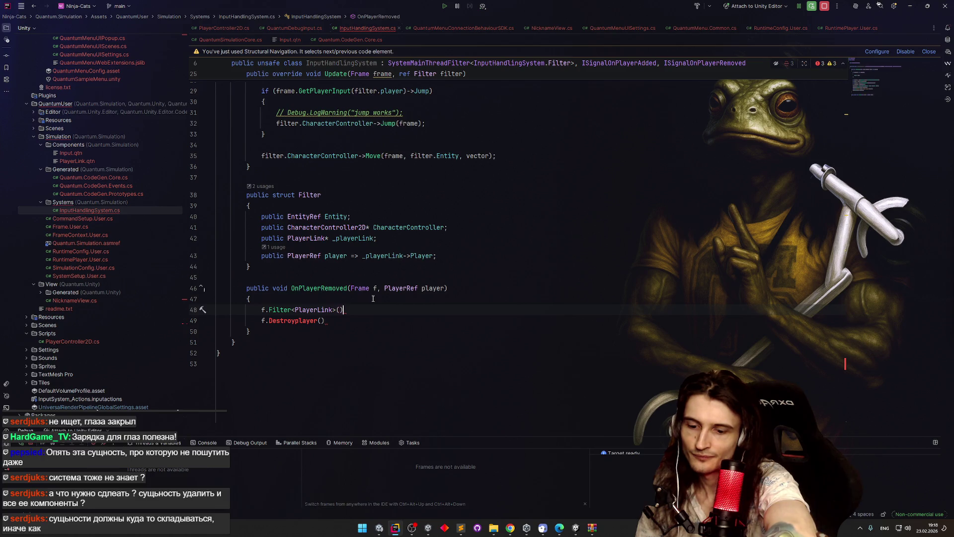
Step: Inspect the PlayerLink declaration, then open the PlayerLink struct via a 'playerlink' search
ctrl+click(328, 309)
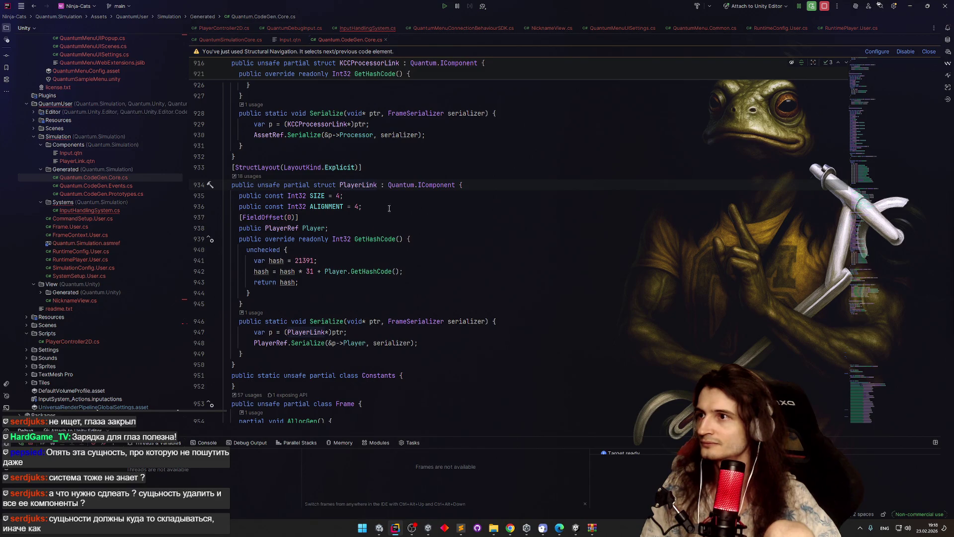
key(ctrl+alt+Left)
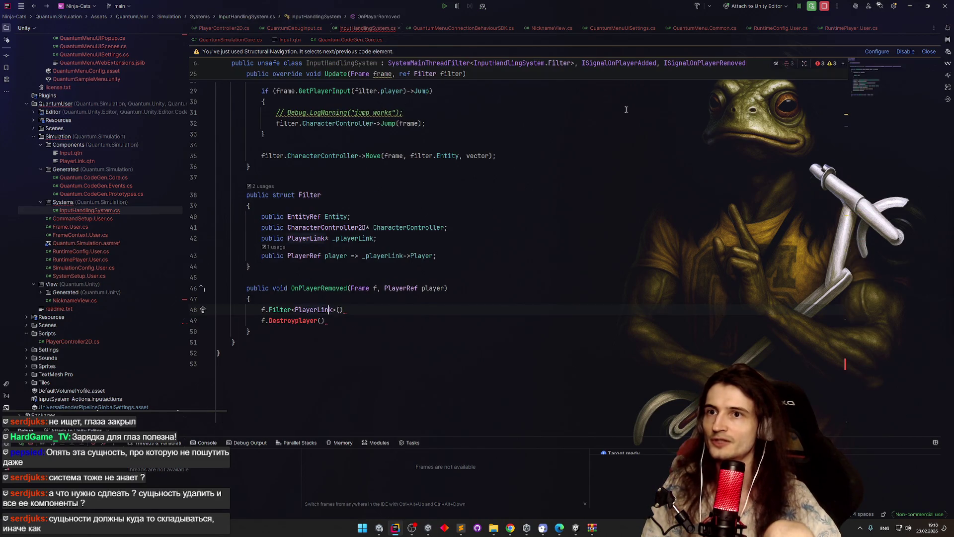
key(shift)
key(shift)
text(playerlink)
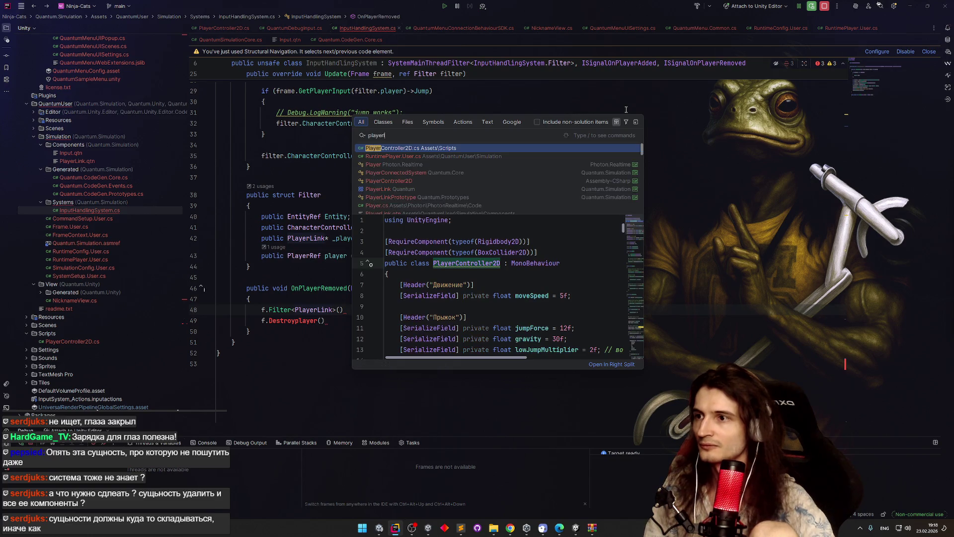
key(Return)
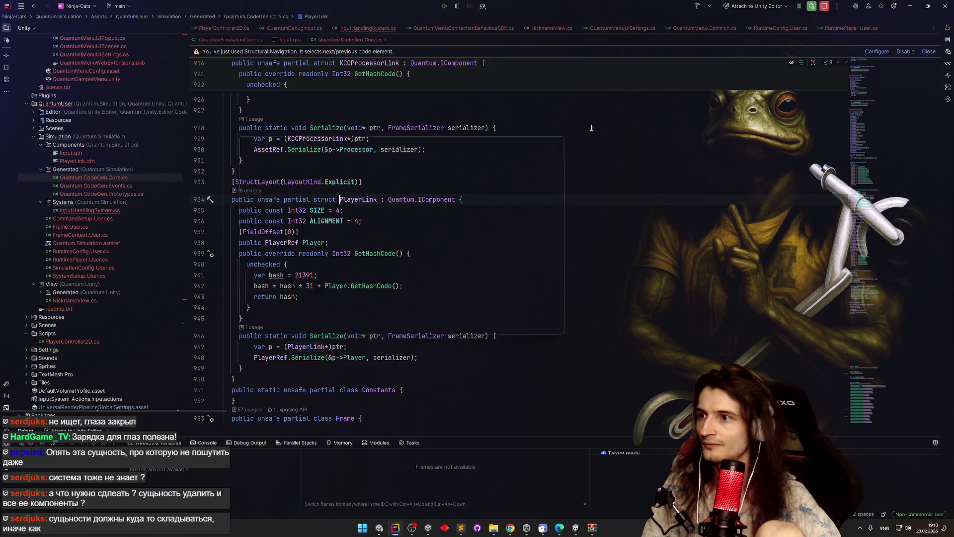
Step: Search all files for PlayerLink and open the PlayerLink.qtn component definition
key(ctrl+shift+f)
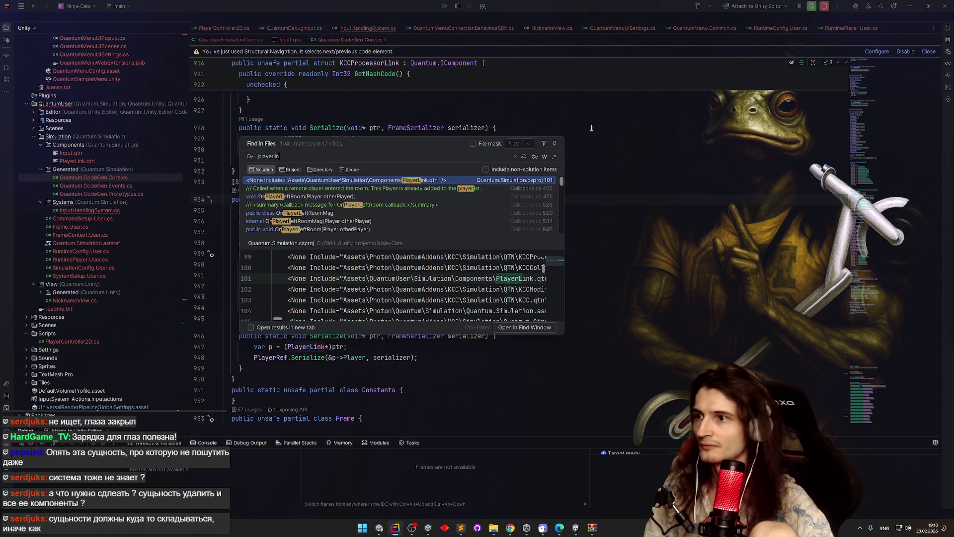
text(playerlin)
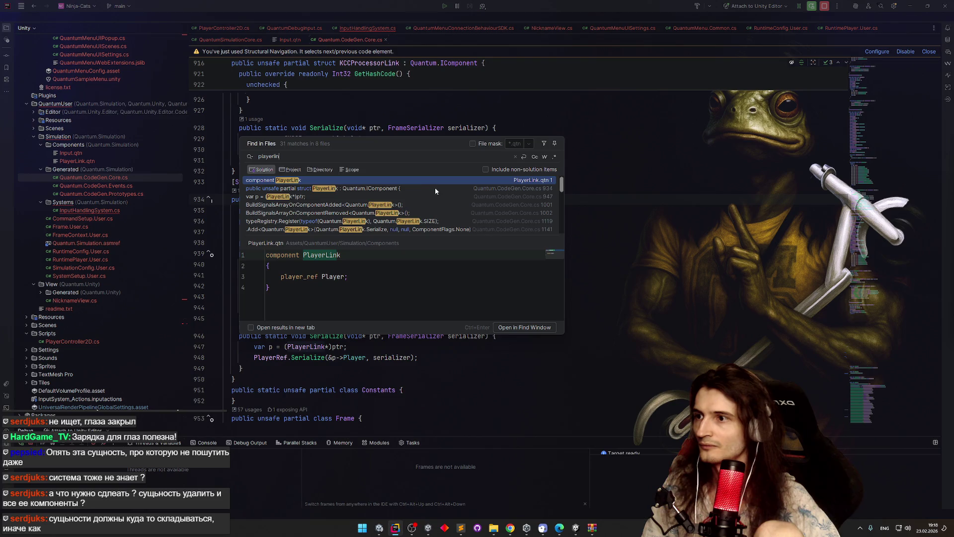
double_click(434, 181)
click(339, 73)
Step: Duplicate the player_ref Player line and change the copy to entity_ref entity
key(ctrl+d)
key(Home)
key(ctrl+shift+Right)
text(enti)
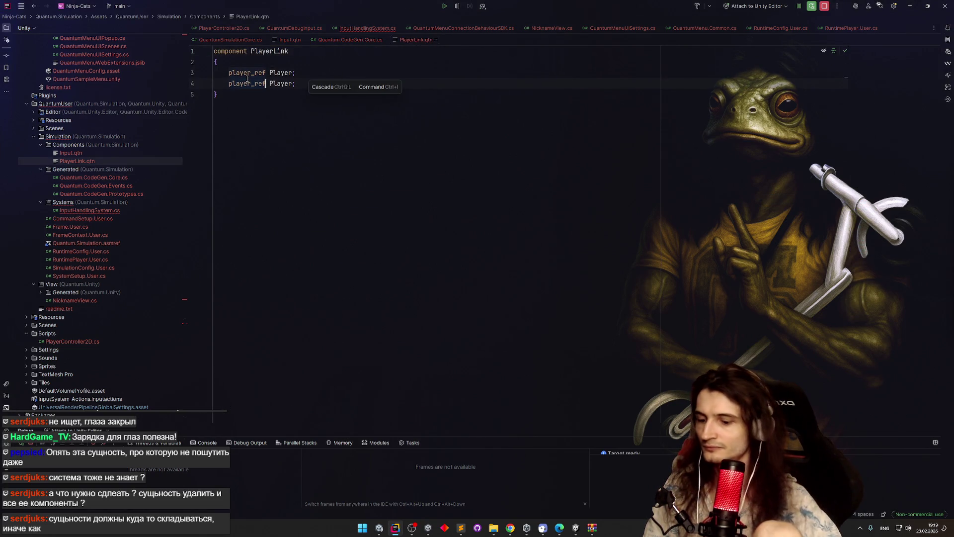
key(Return)
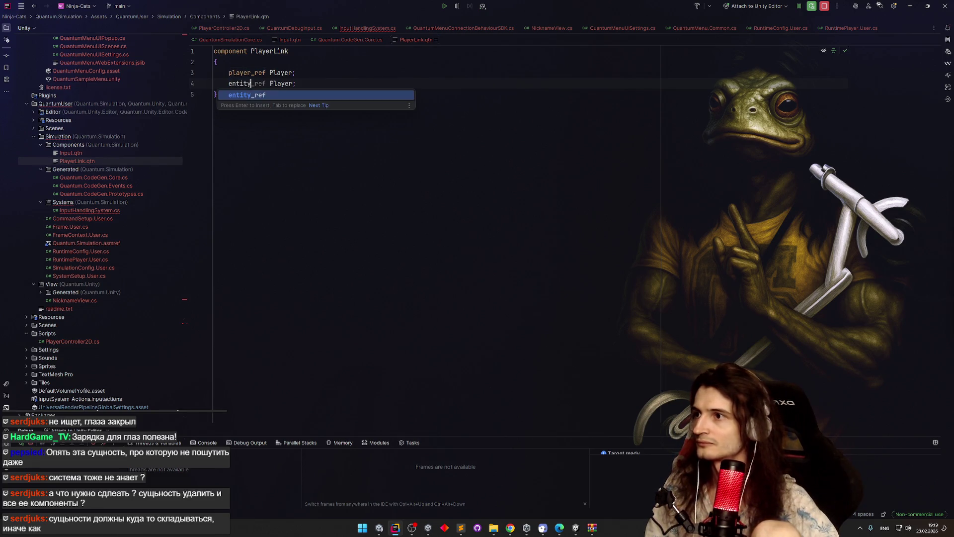
key(Delete)
key(Delete)
key(Delete)
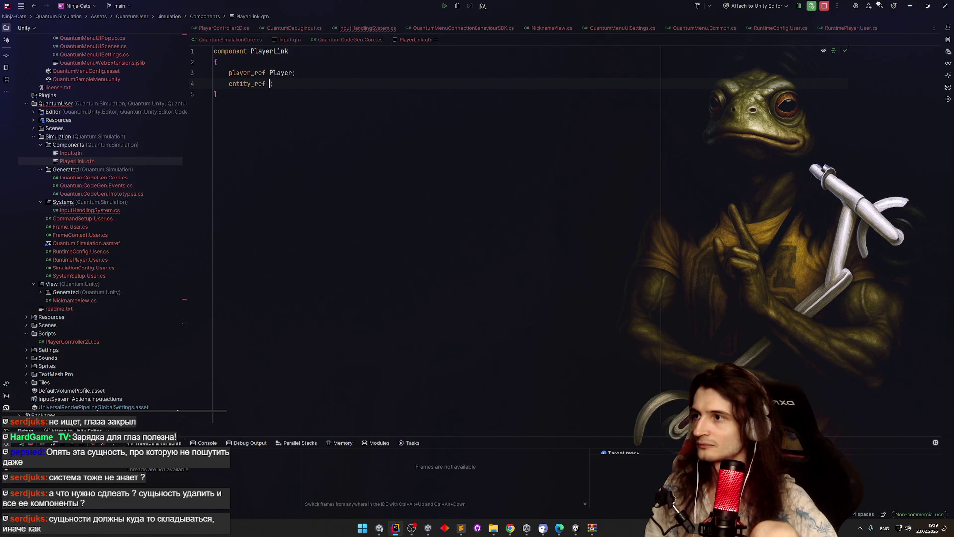
text(entity)
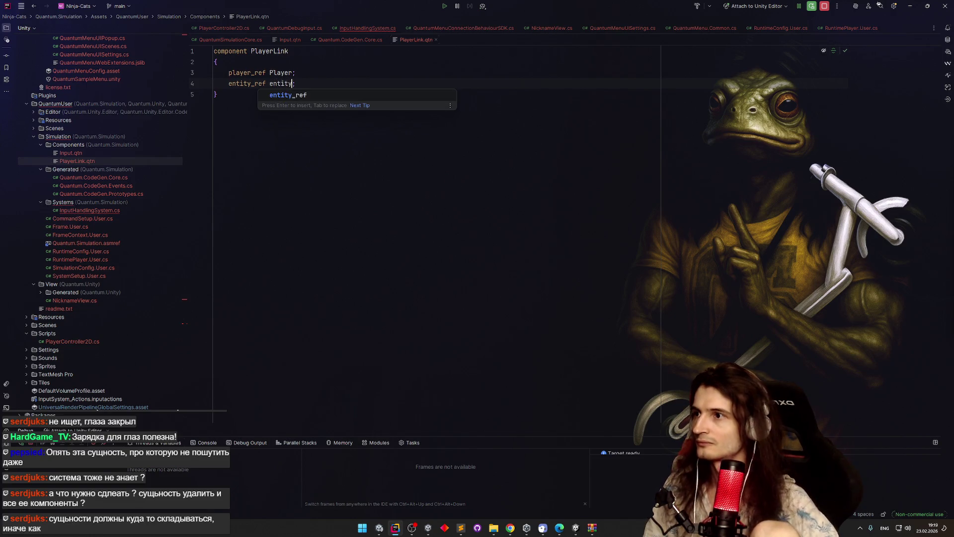
key(Escape)
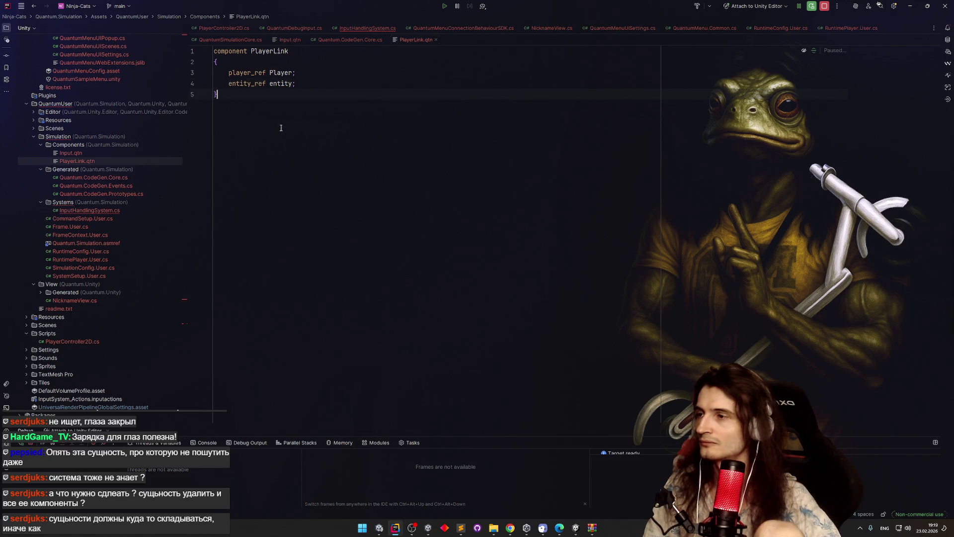
Step: Rename the new entity_ref field to character
double_click(286, 84)
text(character)
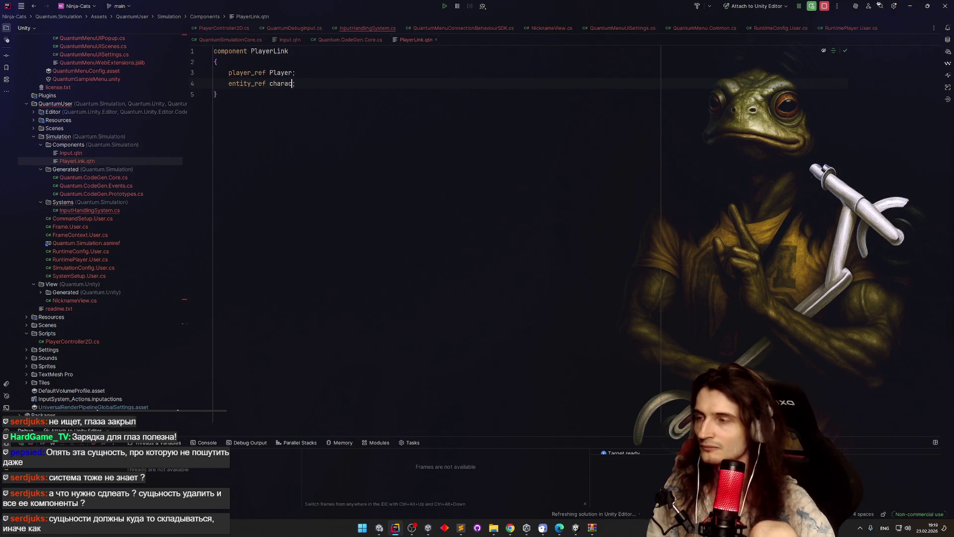
click(290, 101)
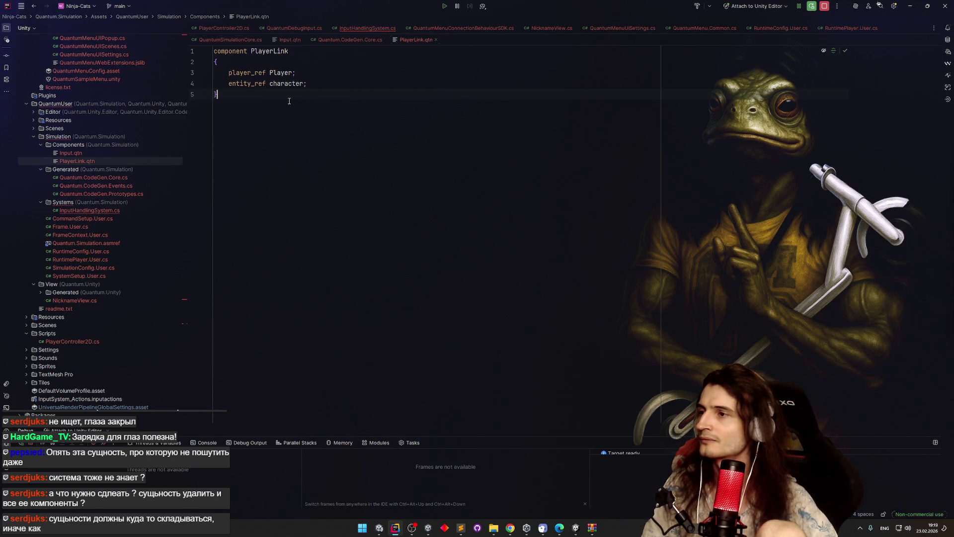
click(265, 83)
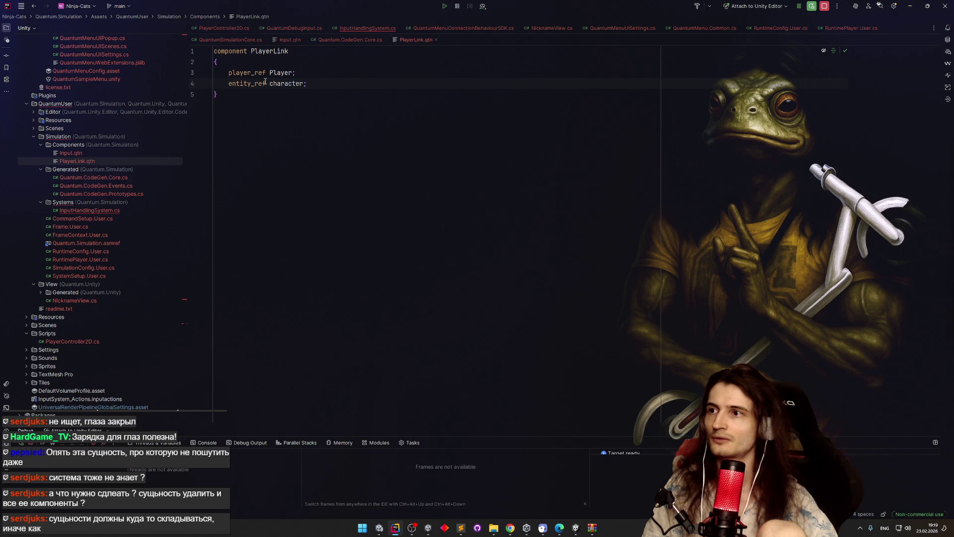
click(371, 33)
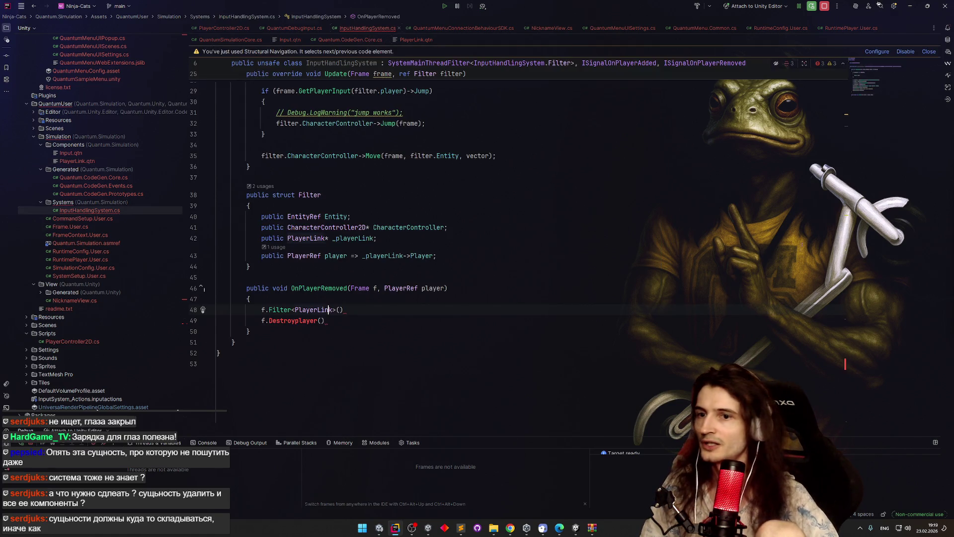
Step: Add a character field to the PlayerLink initializer in OnPlayerAdded
scroll(872, 371, up, 3)
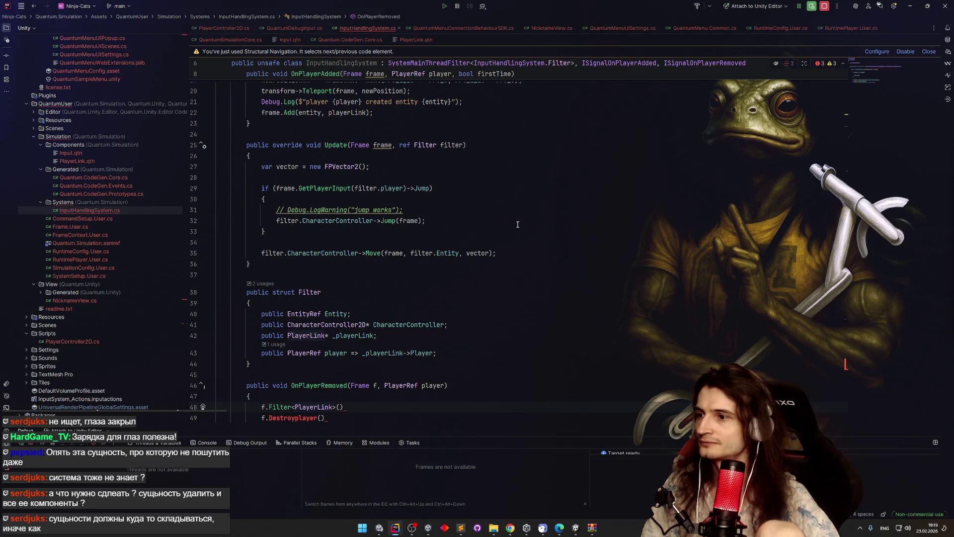
scroll(660, 260, up, 6)
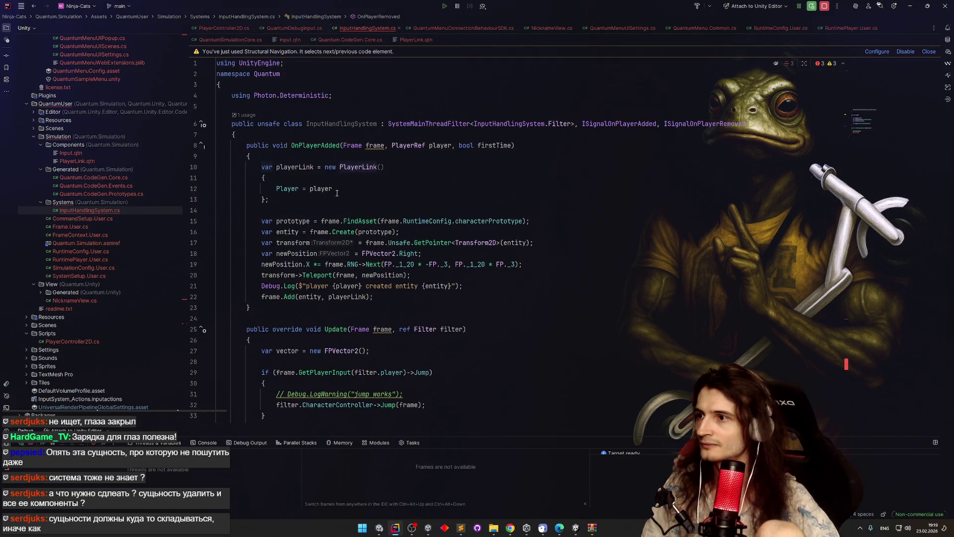
text(,)
key(Return)
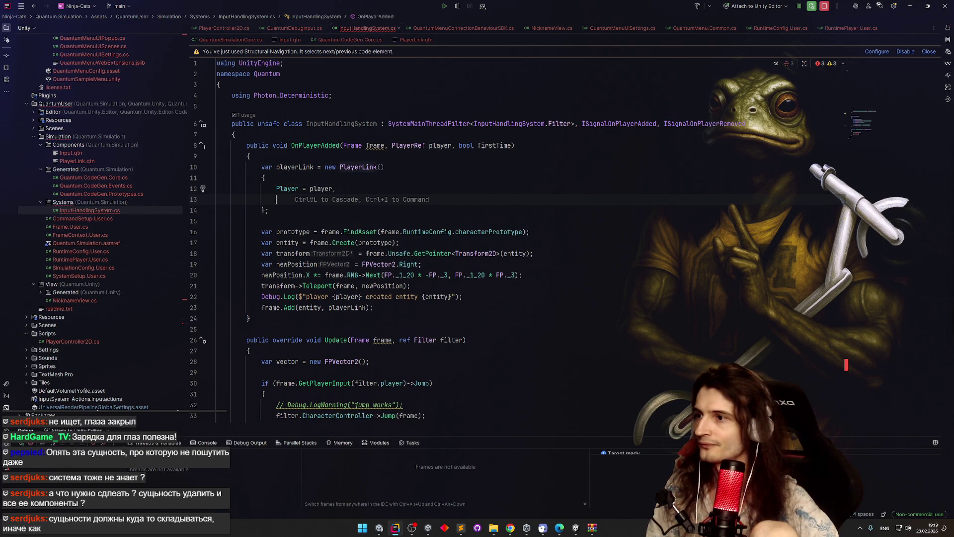
text(ch)
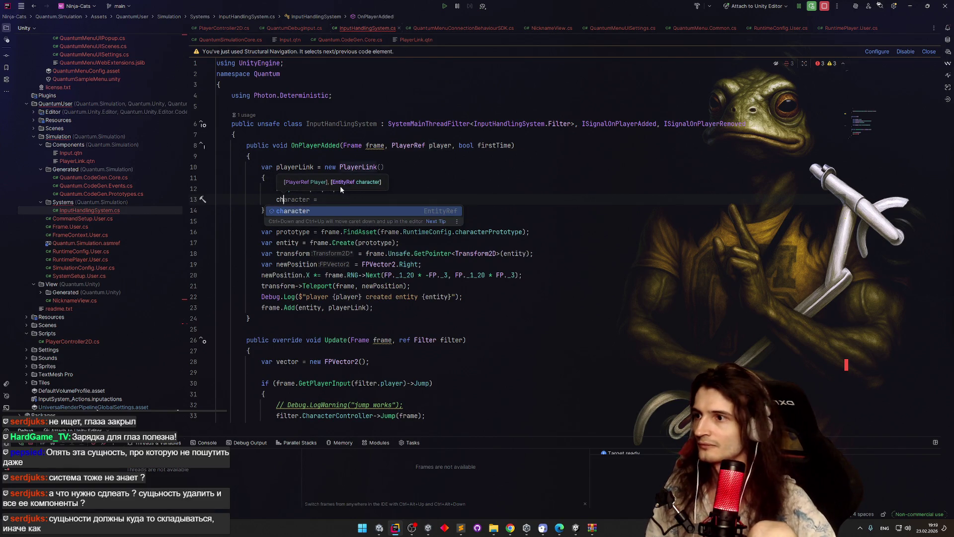
key(Tab)
click(300, 212)
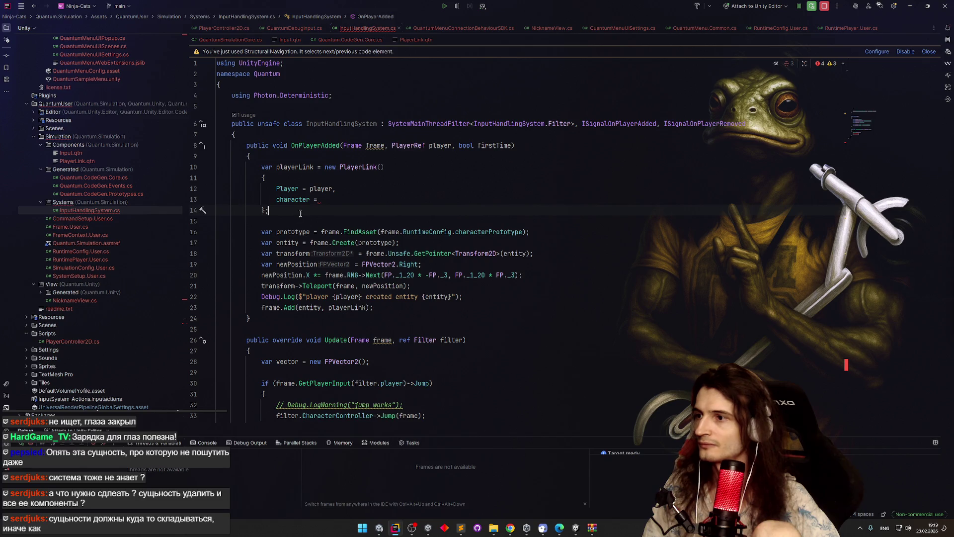
Step: Move the prototype and entity creation lines above the playerLink declaration
drag(260, 233, 399, 243)
key(ctrl+x)
click(294, 157)
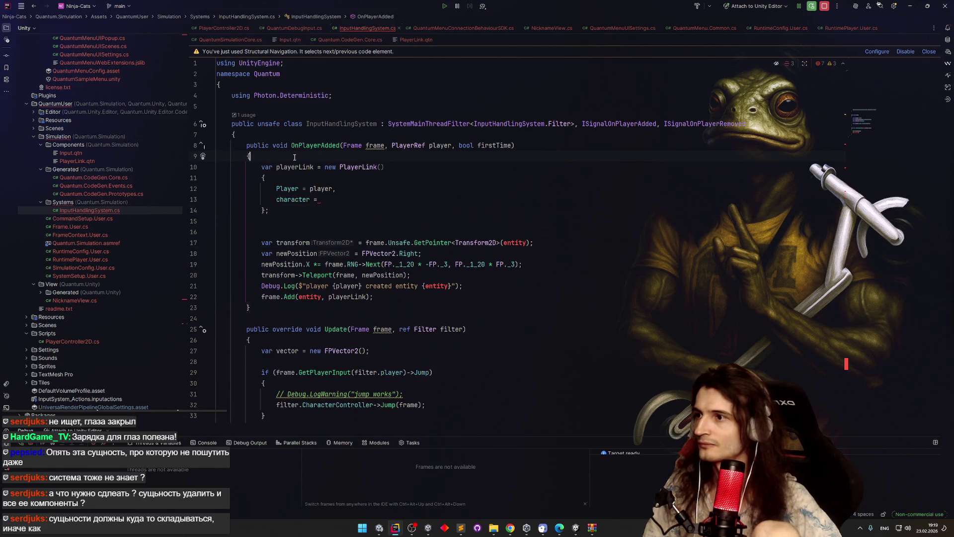
key(Return)
key(ctrl+v)
key(Return)
Step: Assign character = entity in the PlayerLink initializer
click(333, 230)
text(entity;)
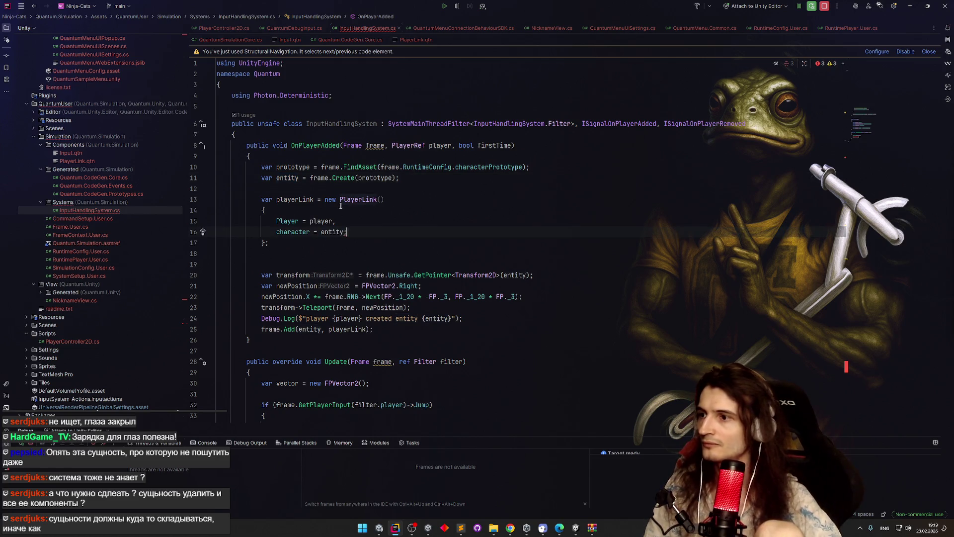
key(BackSpace)
key(Down)
key(Down)
key(Down)
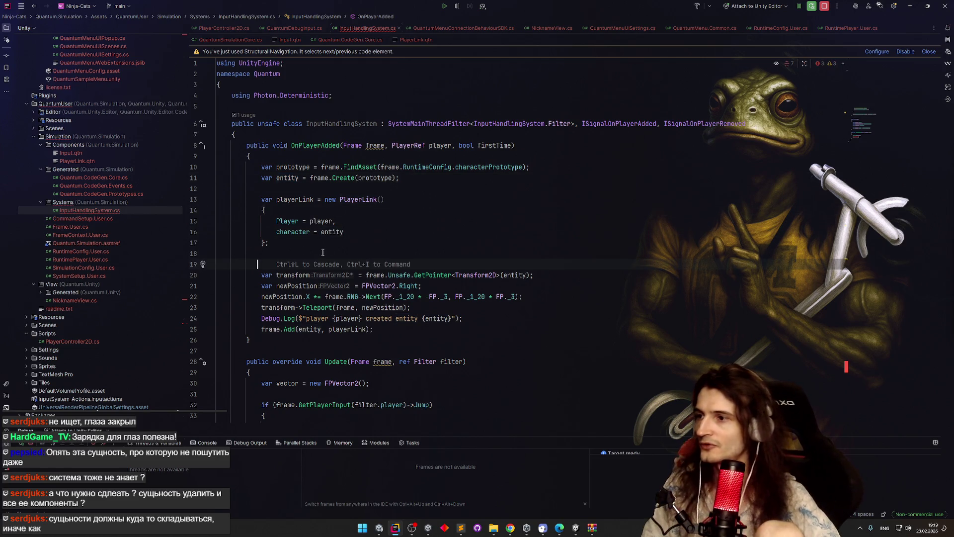
key(shift+Tab)
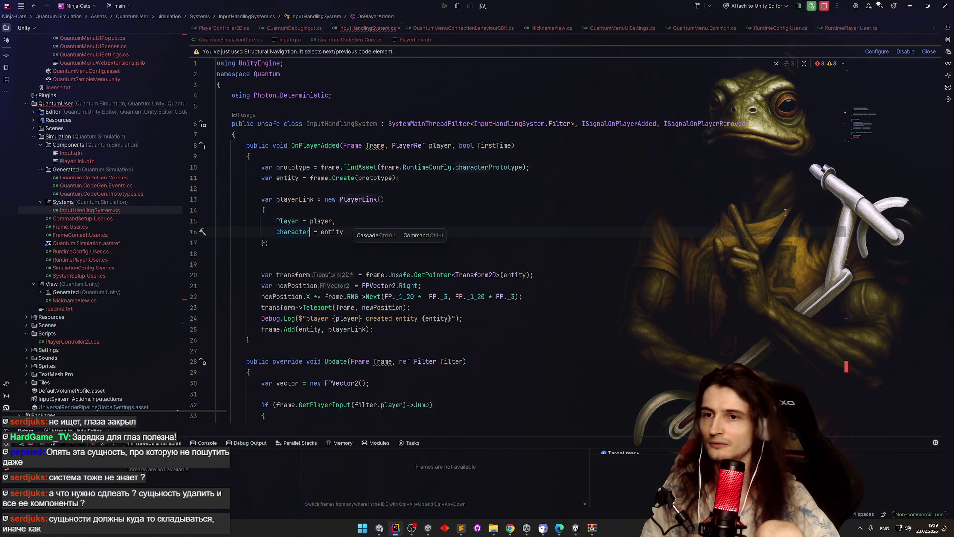
scroll(552, 202, down, 3)
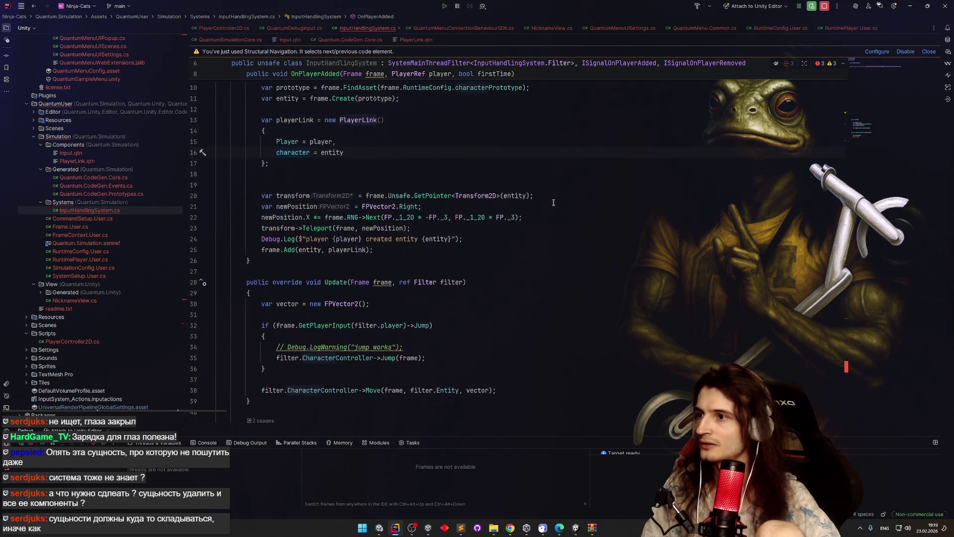
scroll(552, 202, up, 1)
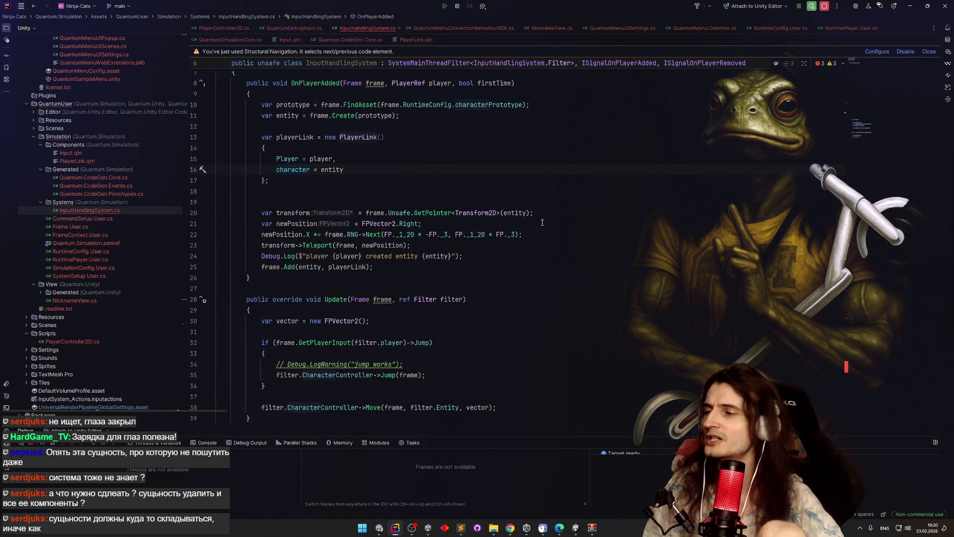
scroll(492, 310, down, 7)
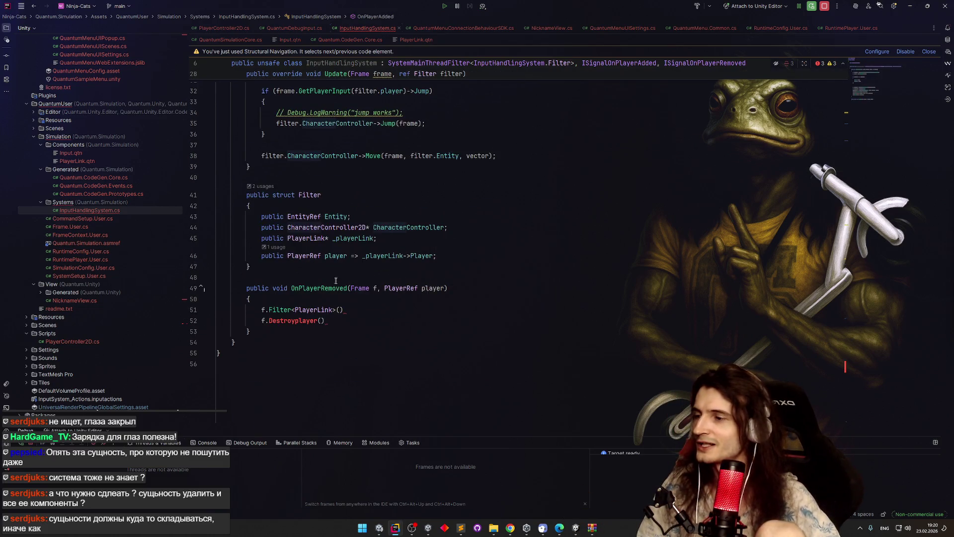
scroll(492, 310, up, 9)
double_click(292, 232)
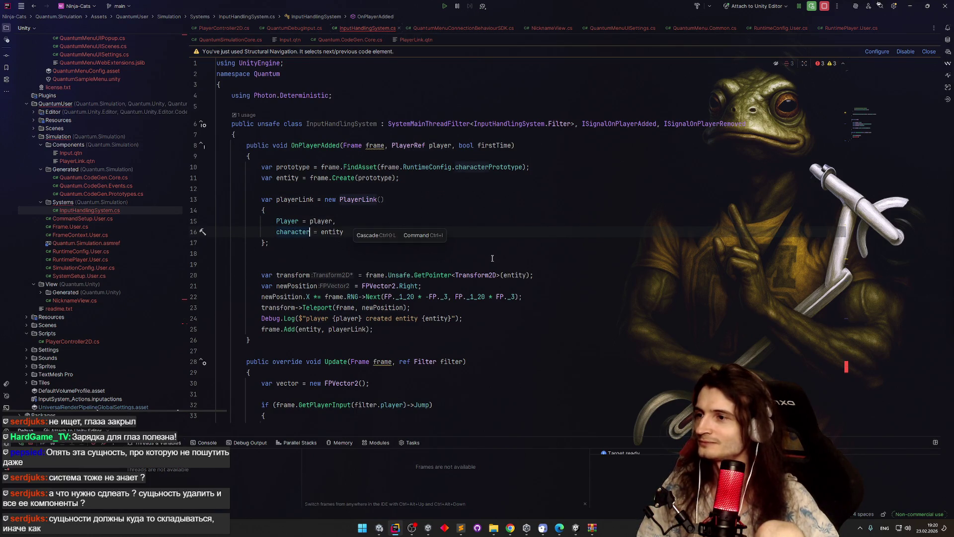
scroll(492, 258, down, 10)
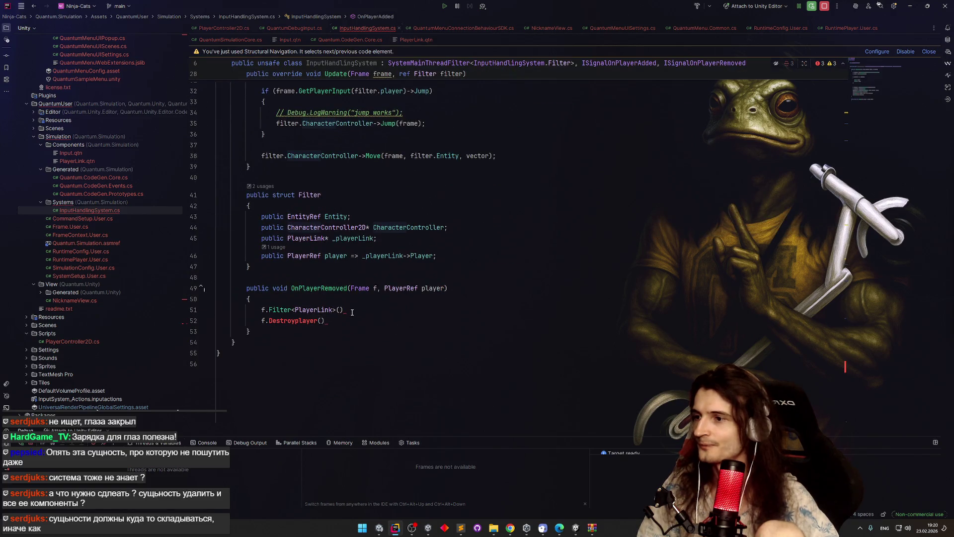
click(352, 317)
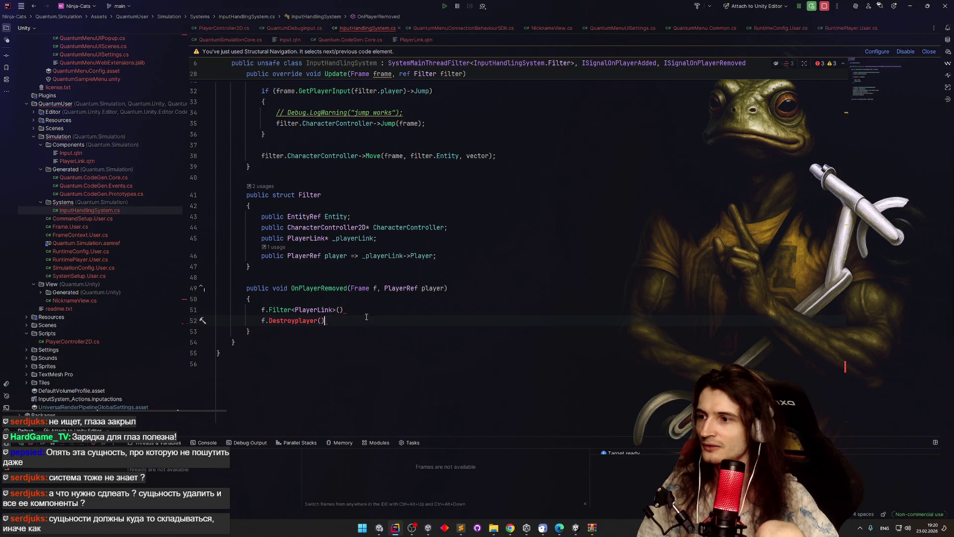
Step: Replace the DestroyPlayer line with a var link = f.Filter<PlayerLink>() variable
click(366, 313)
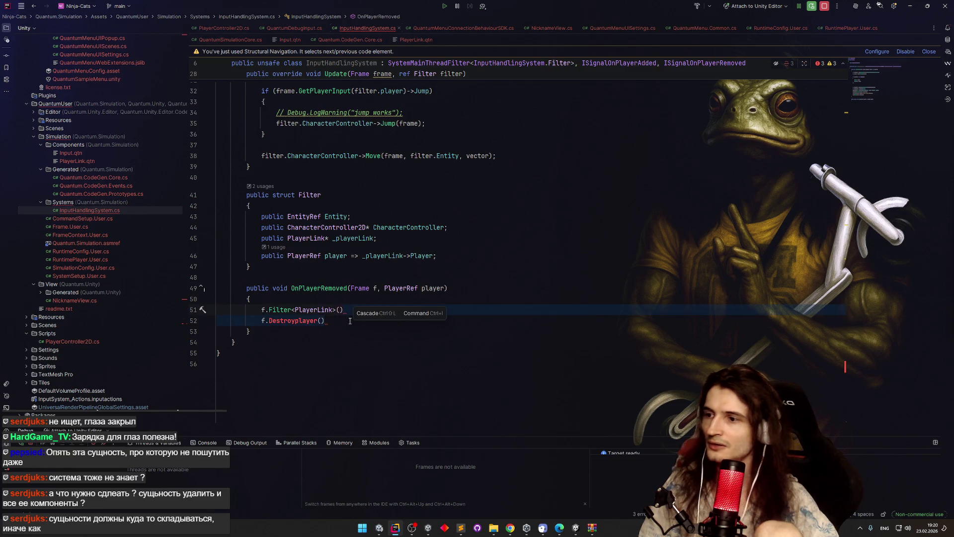
key(Down)
key(ctrl+x)
key(Up)
key(ctrl+alt+Return)
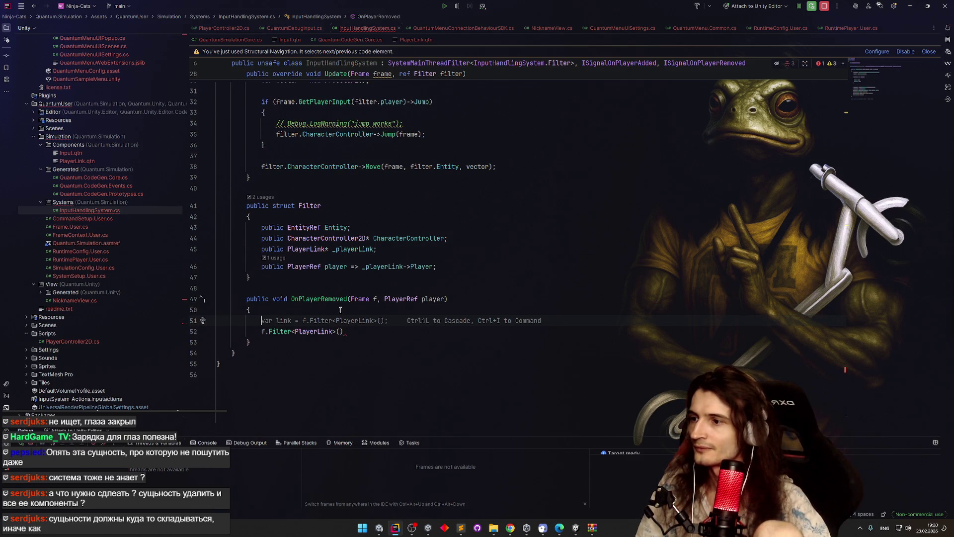
key(Tab)
key(Return)
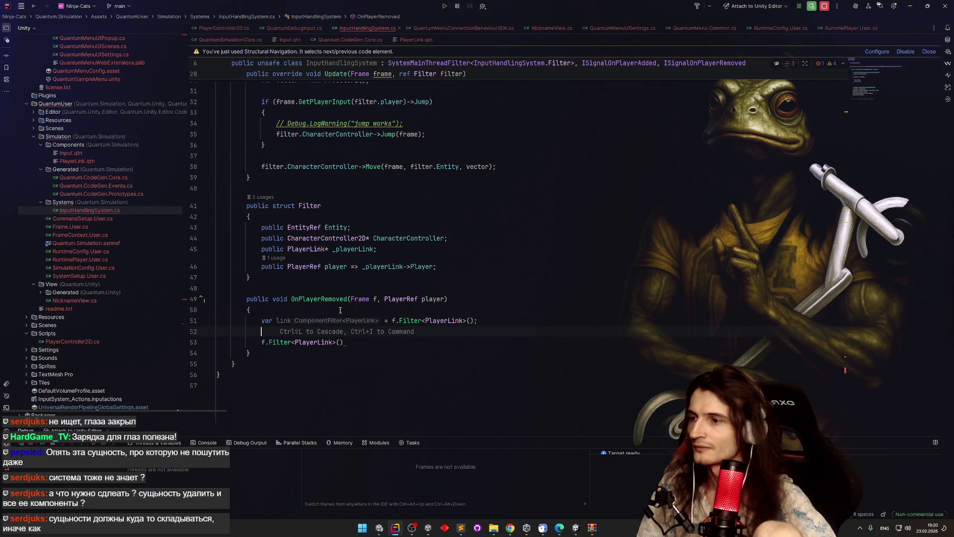
Step: Insert a foreach loop with link as the loop variable over links
mouse_move(291, 322)
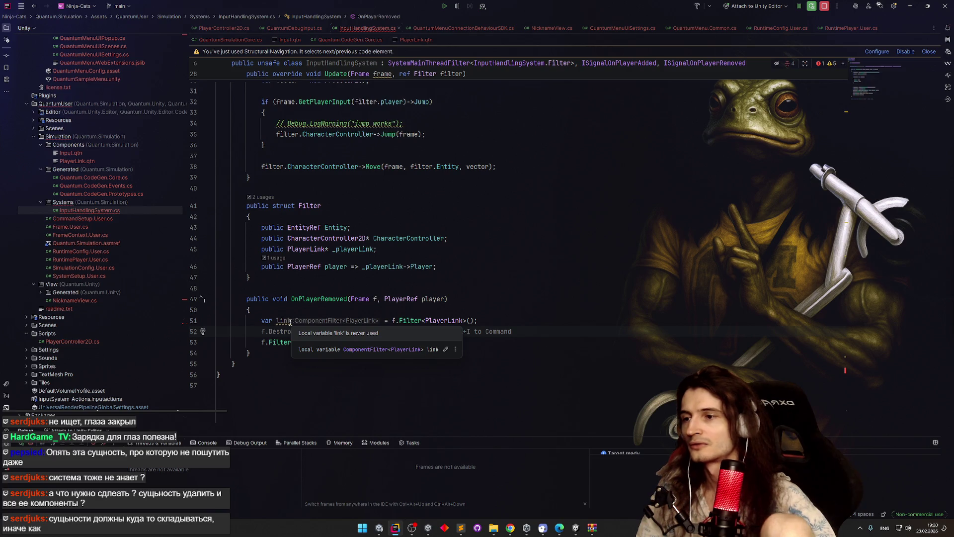
text(foreach)
key(Return)
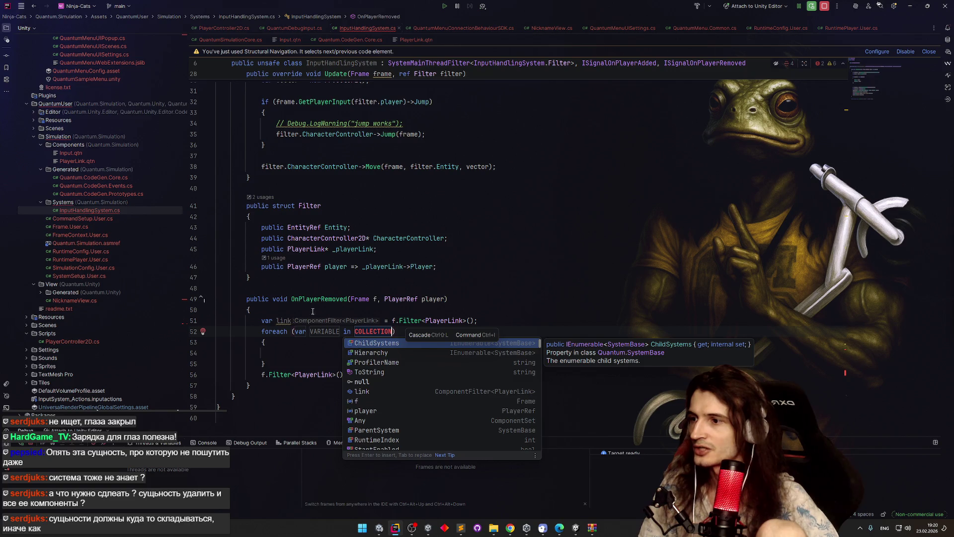
key(Escape)
text(link)
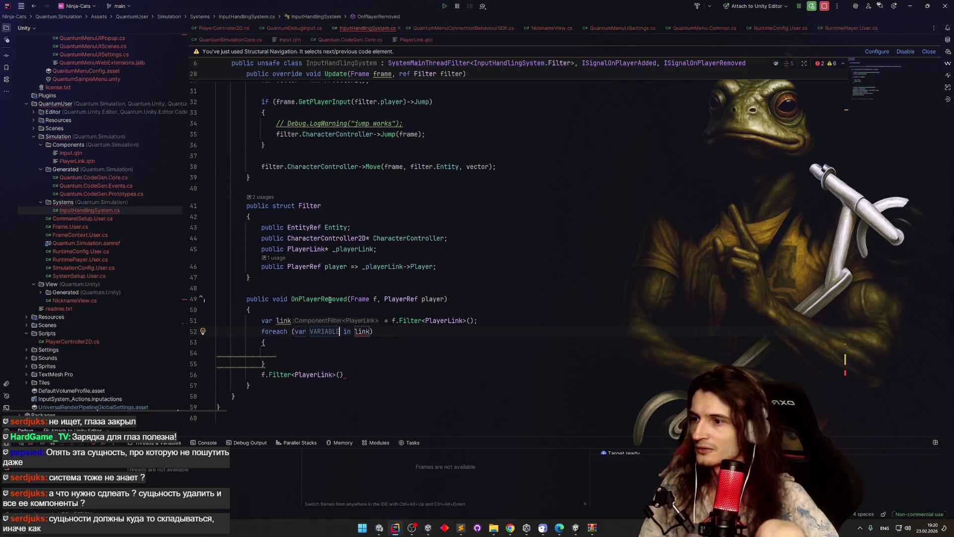
text(s)
click(291, 320)
text(s)
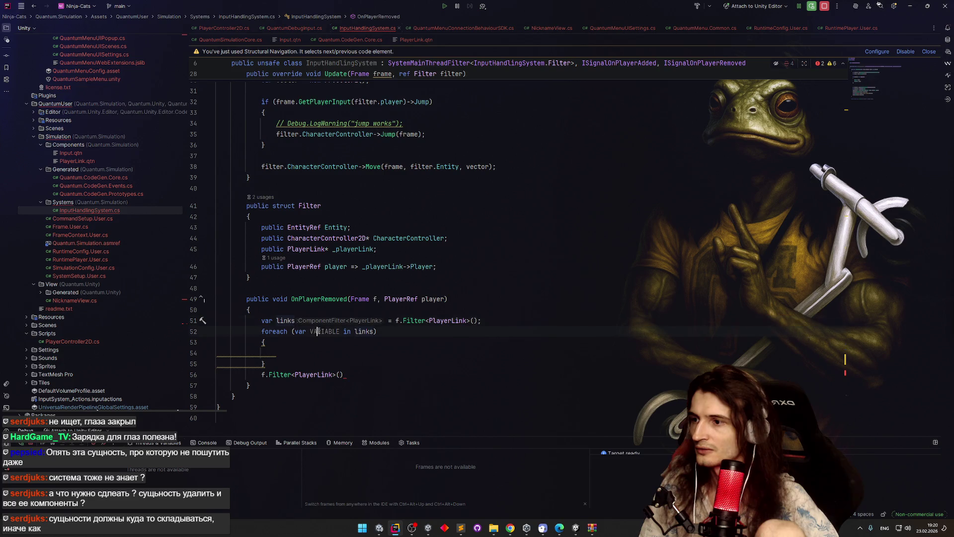
double_click(321, 332)
text(link)
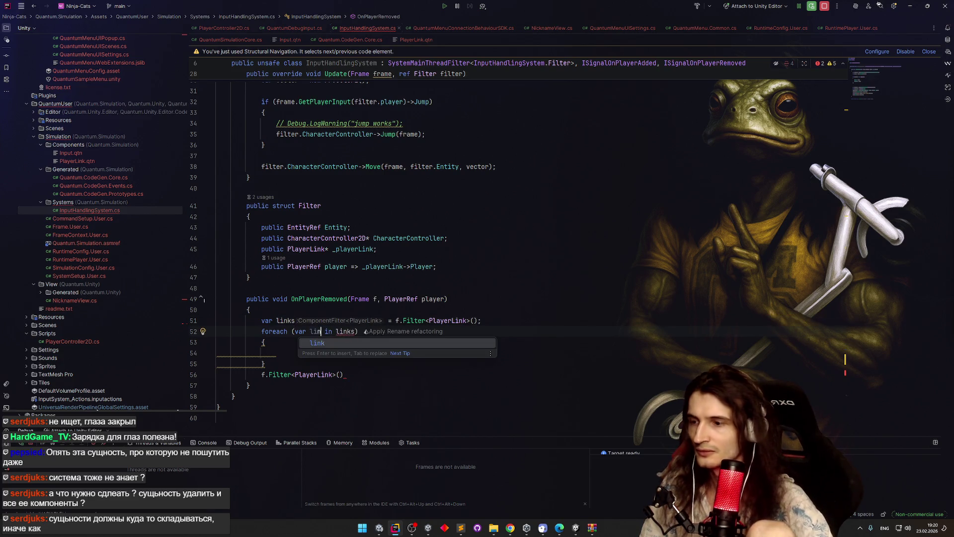
key(Escape)
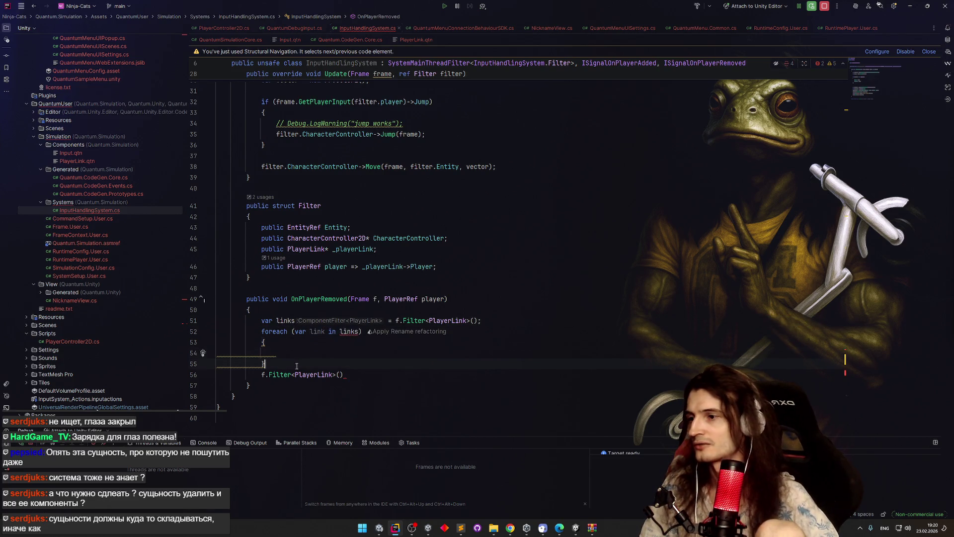
Step: Correct the foreach header's collection name and select the loop block
click(360, 331)
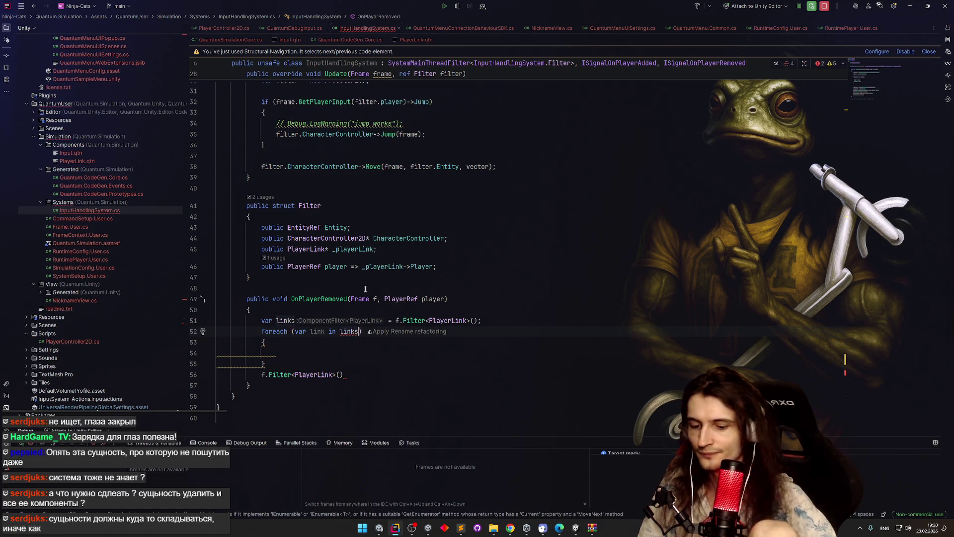
text(.))
key(BackSpace)
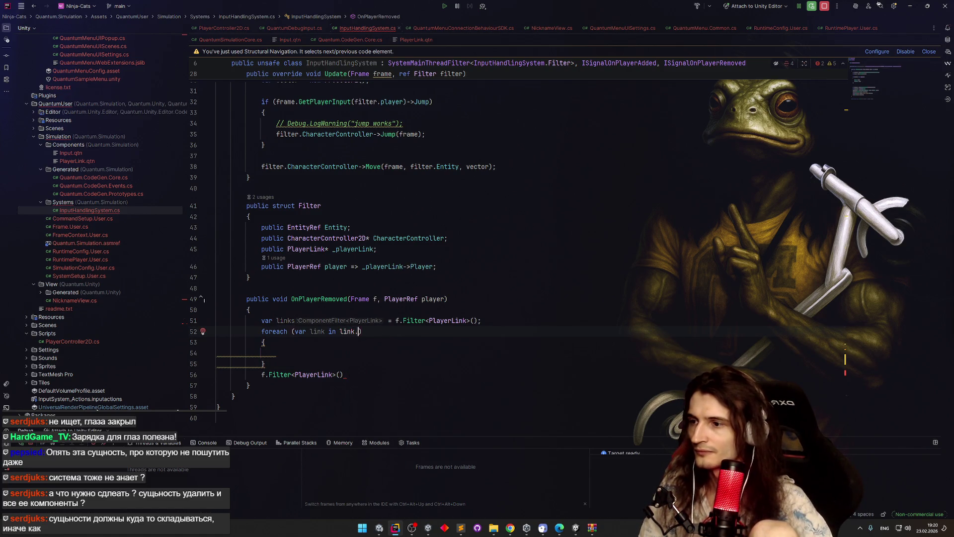
text(.)
key(BackSpace)
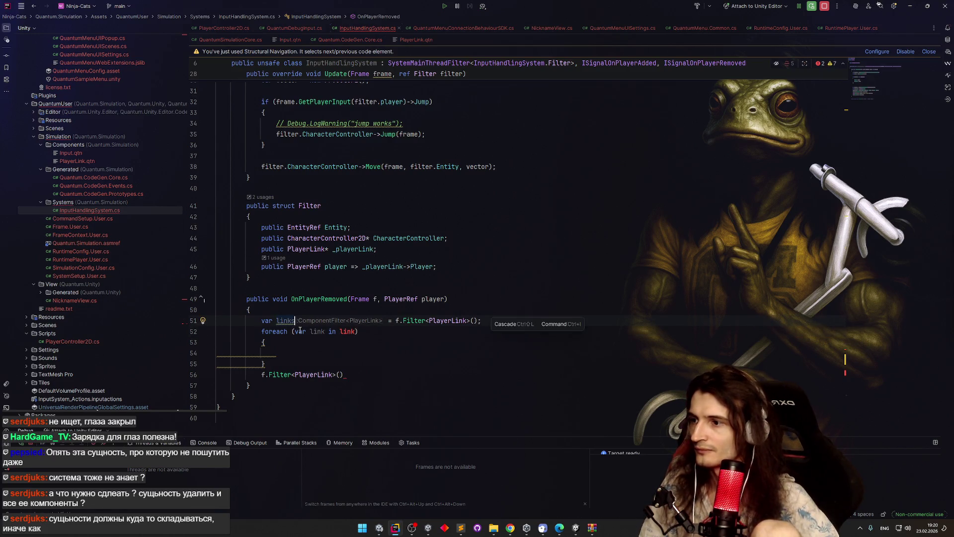
key(Tab)
drag(276, 364, 262, 331)
Step: Wrap the foreach in a while loop on links.Next(), starting an out argument
key(ctrl+alt+t)
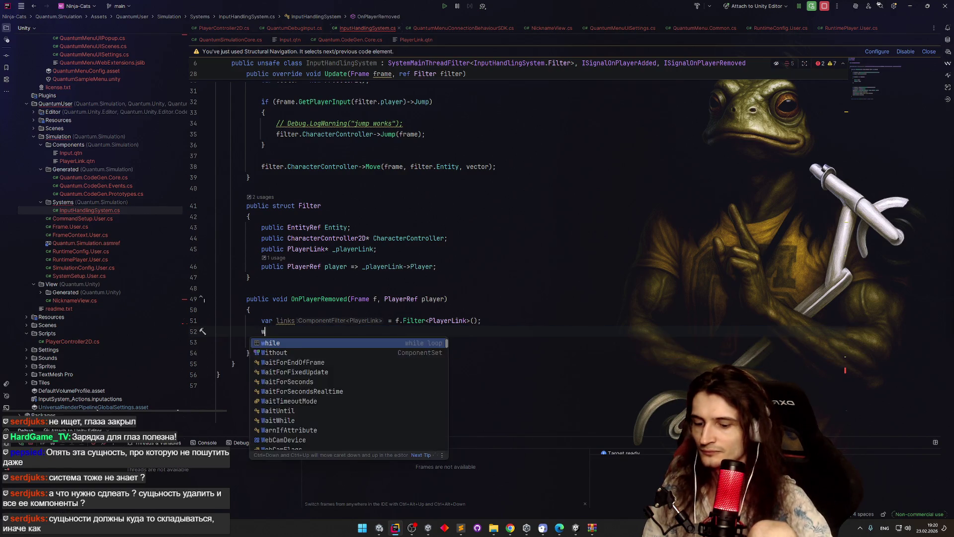
key(Return)
text(links.n)
key(Return)
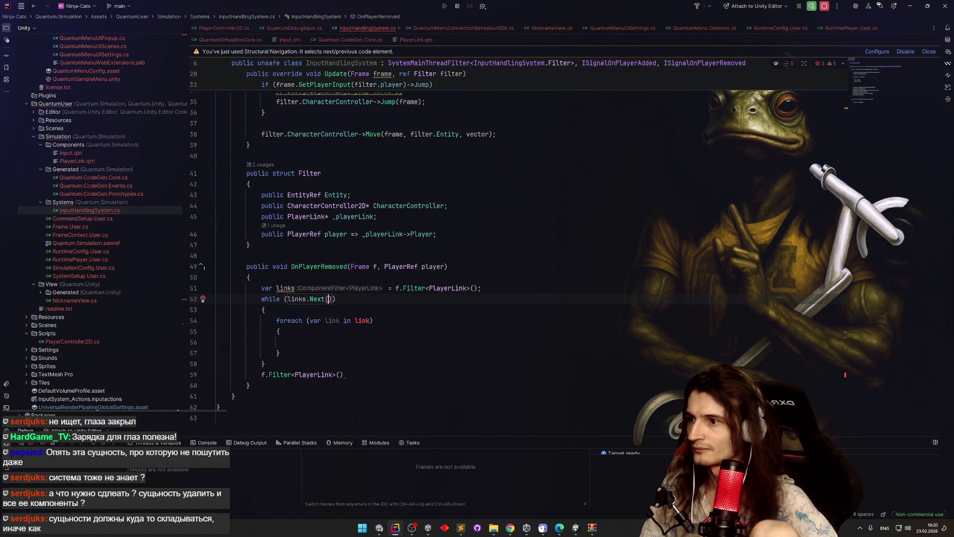
click(313, 318)
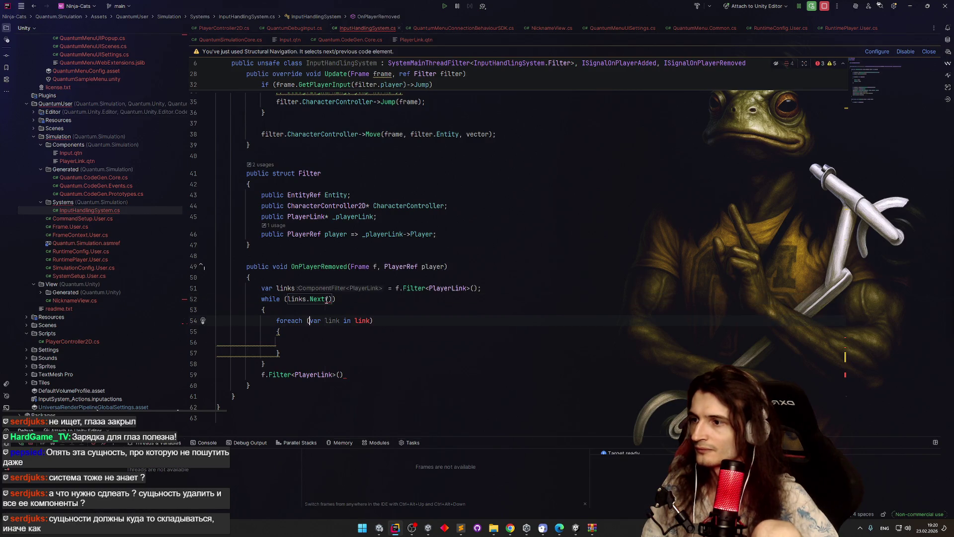
click(327, 299)
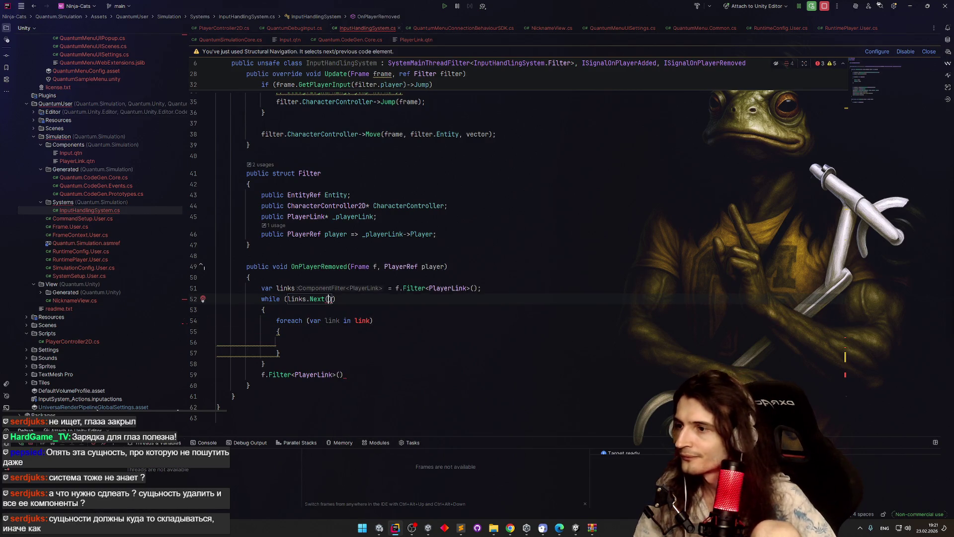
key(ctrl+space)
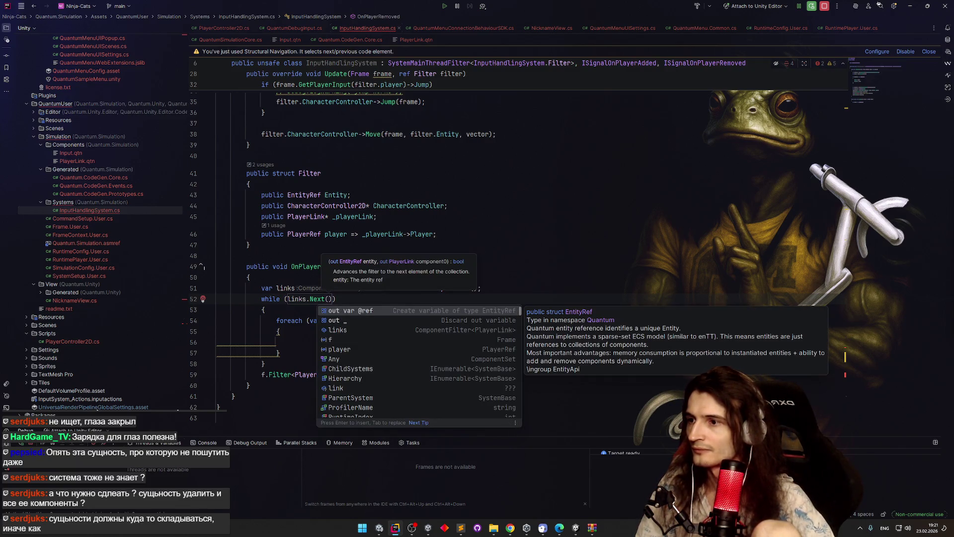
text(out)
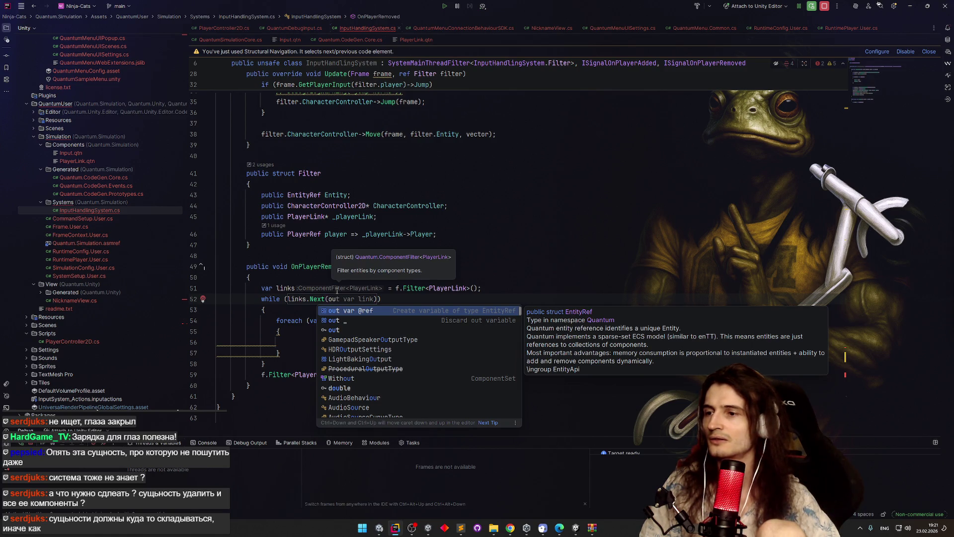
Step: Open the PlayerLink struct declaration in Quantum.CodeGen.Core.cs
click(423, 302)
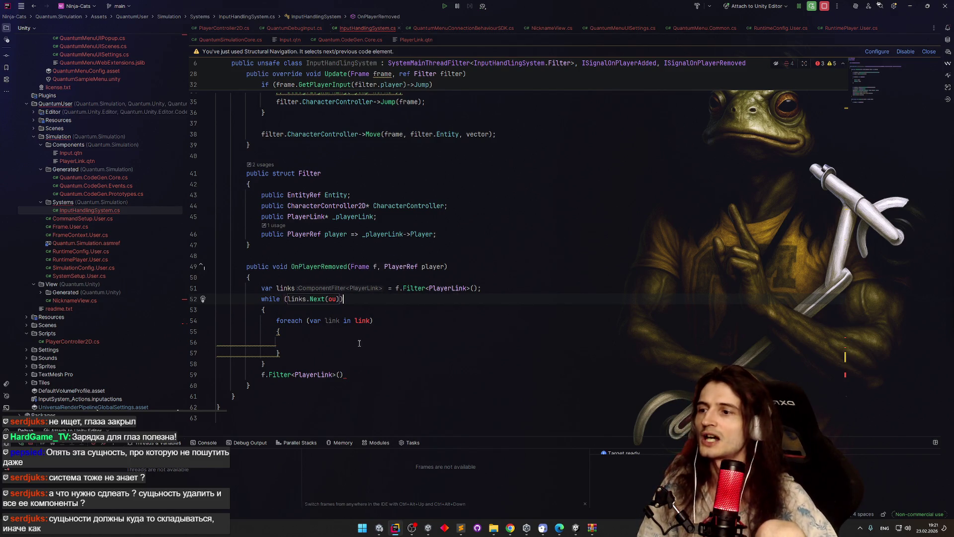
key(Left)
key(Left)
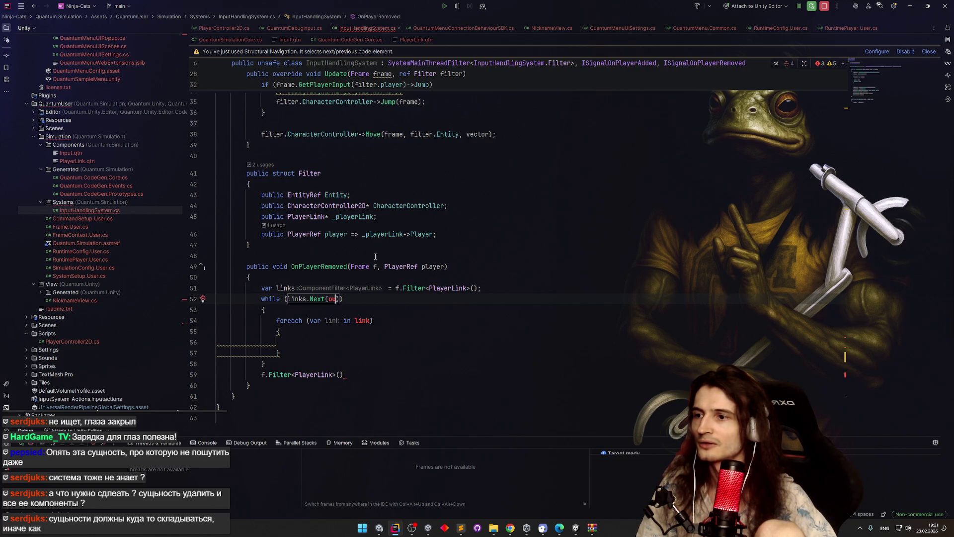
ctrl+click(447, 288)
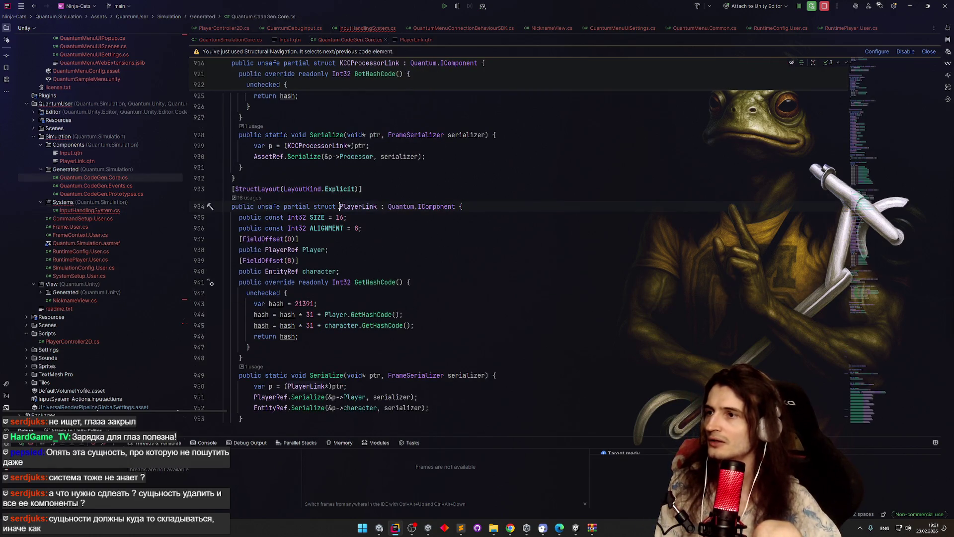
Step: Delete the entity_ref character field from PlayerLink.qtn and the character = entity initialiser
click(413, 41)
key(ctrl+y)
click(310, 128)
click(377, 28)
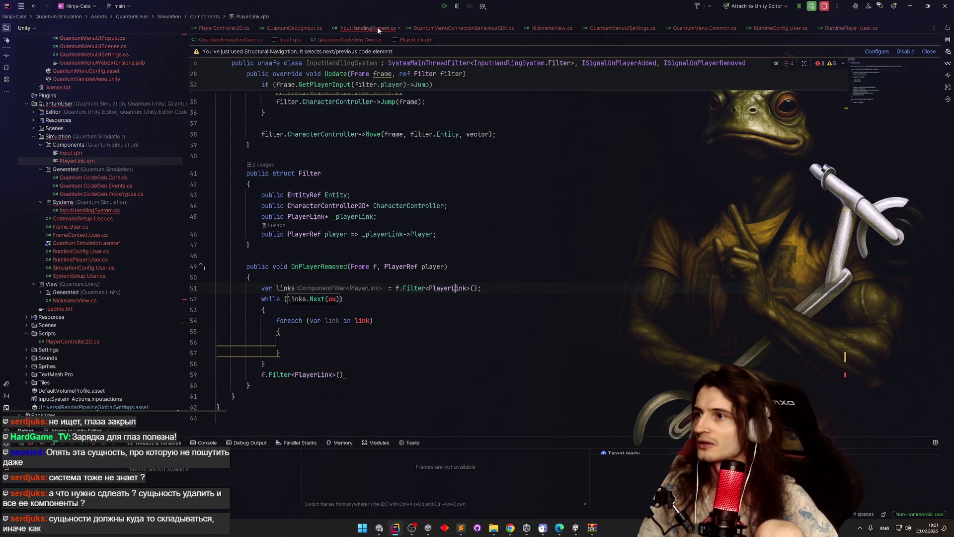
click(416, 40)
key(ctrl+Tab)
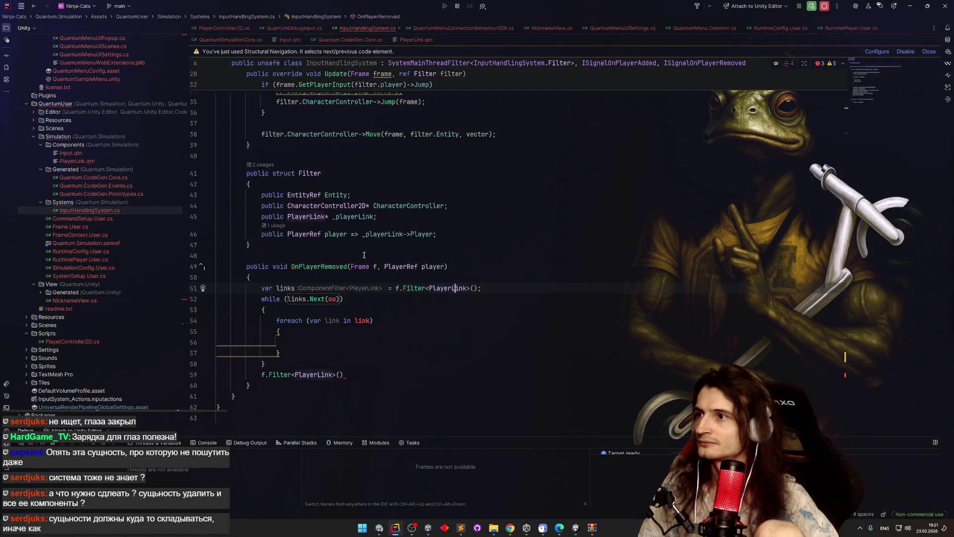
scroll(511, 302, up, 10)
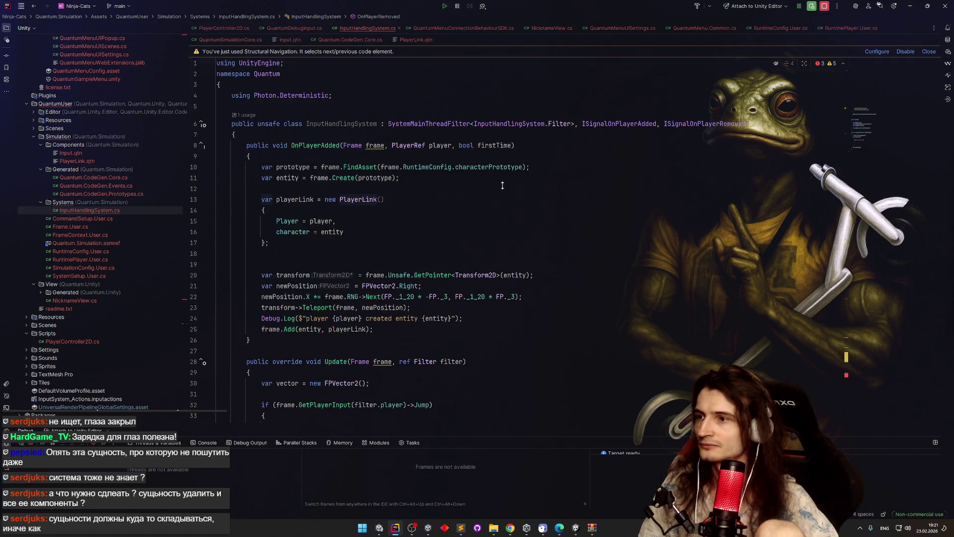
click(332, 220)
drag(332, 221, 344, 232)
key(BackSpace)
click(375, 247)
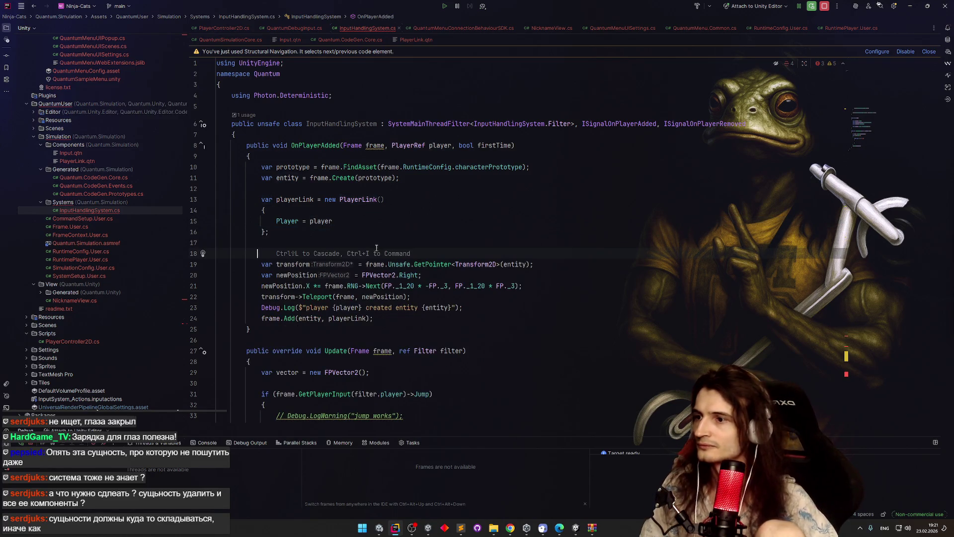
key(ctrl+shift+BackSpace)
Step: Complete links.Next with two out var arguments, naming the first one entity
click(337, 245)
key(Tab)
text(,)
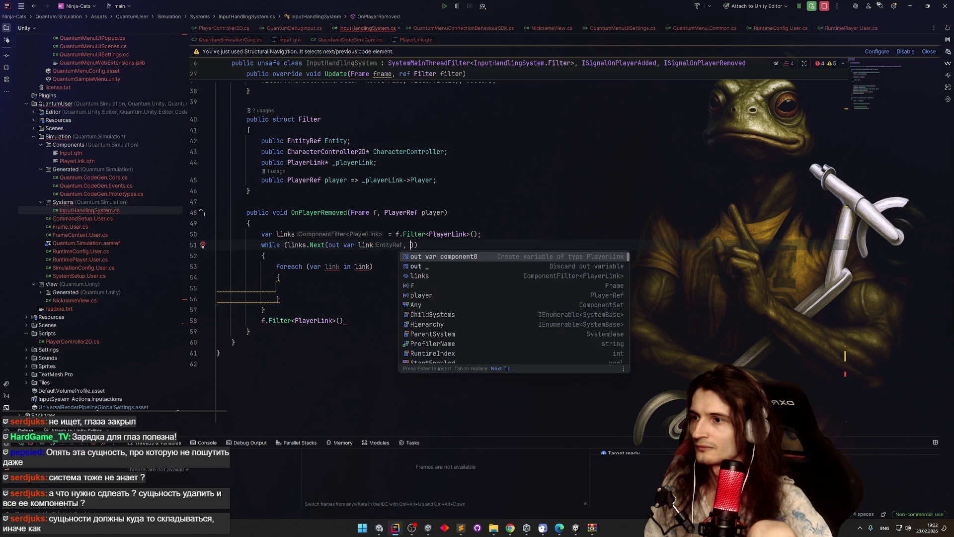
key(Return)
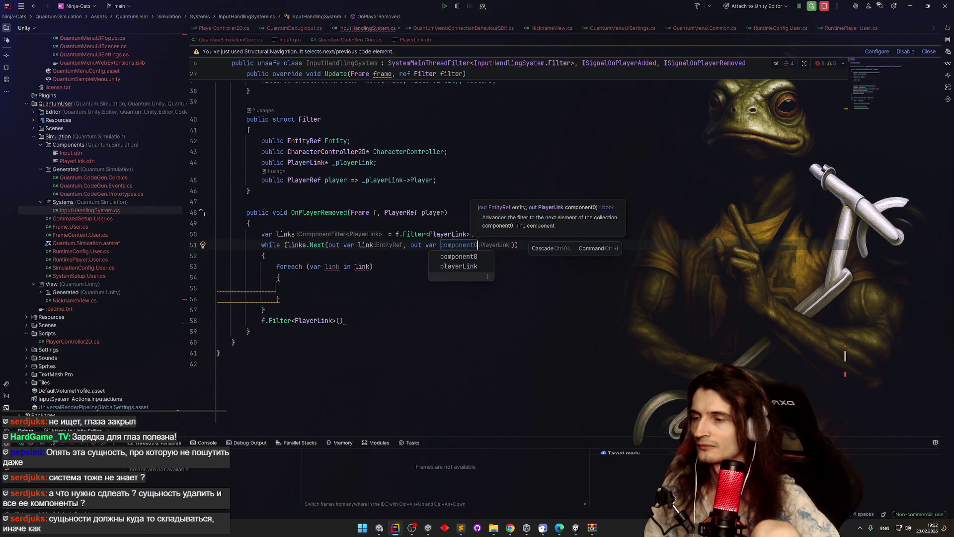
text(link)
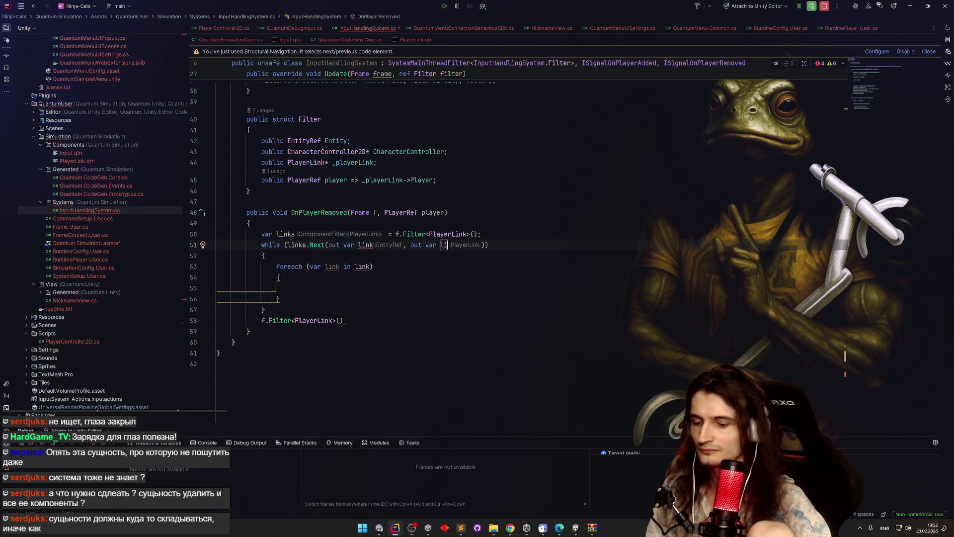
click(373, 244)
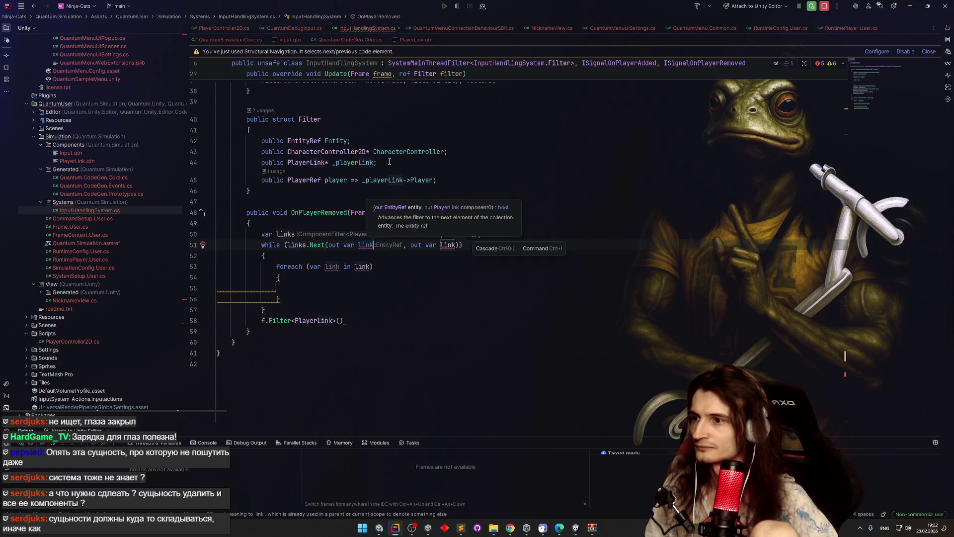
key(BackSpace)
key(BackSpace)
key(BackSpace)
text(entity)
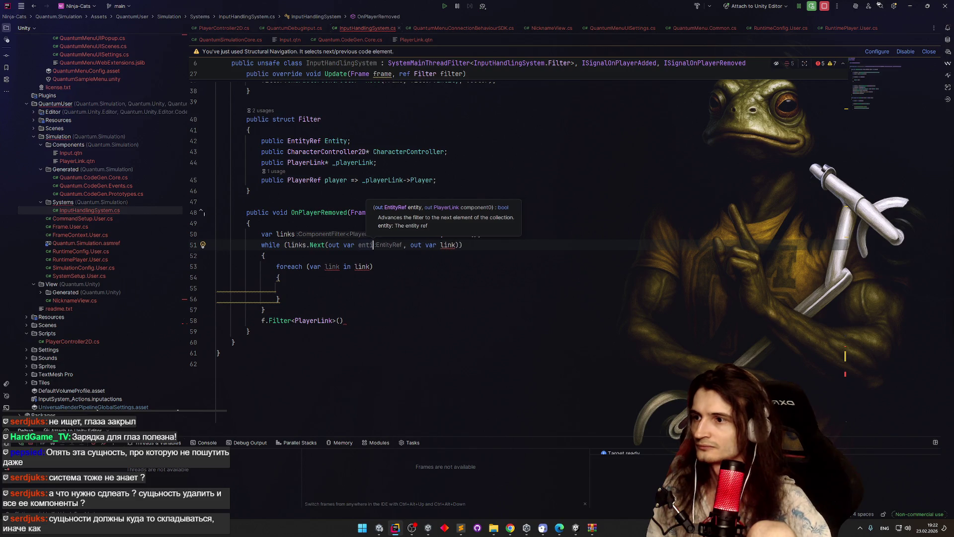
key(Escape)
click(233, 341)
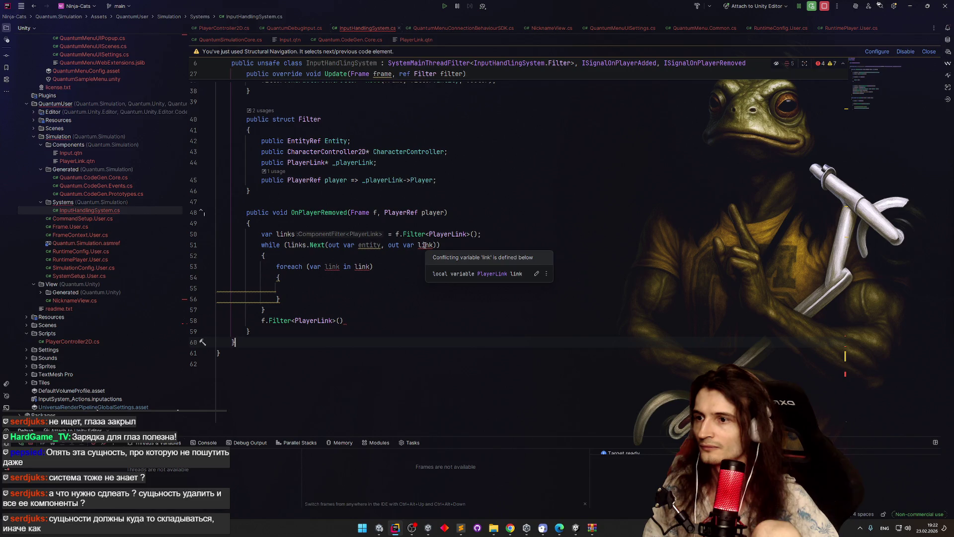
Step: Name the second out variable linkComponent and delete the leftover foreach block
click(432, 245)
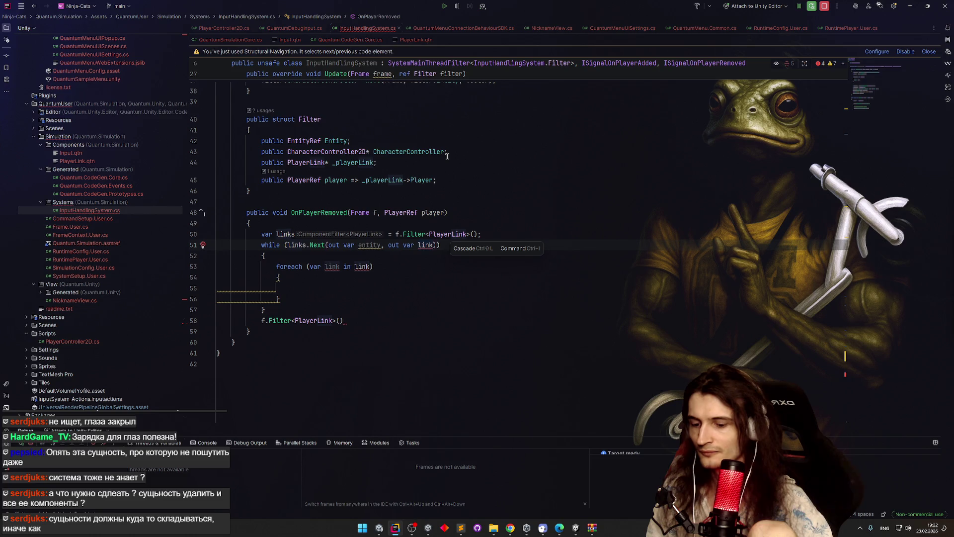
key(ctrl+BackSpace)
text(compo)
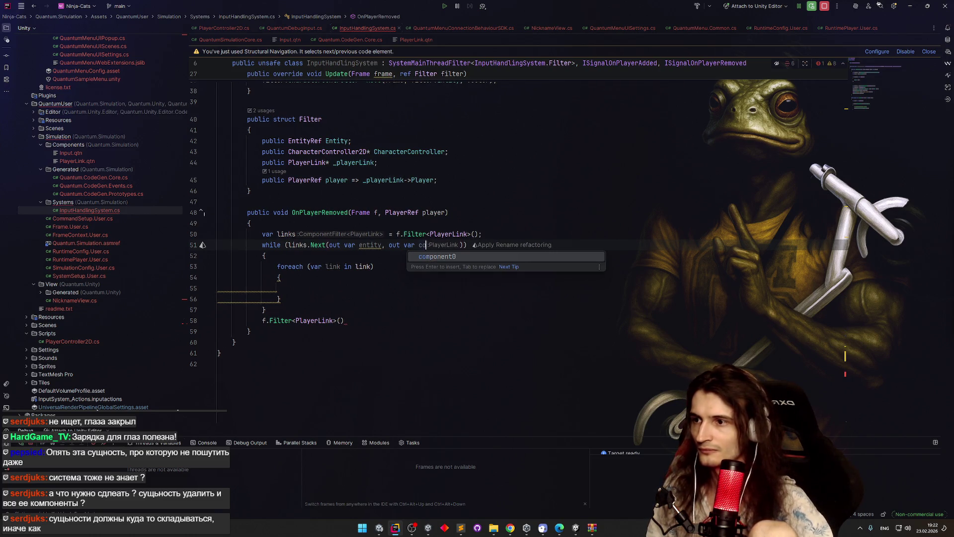
key(ctrl+BackSpace)
text(link)
key(Return)
key(BackSpace)
text(Component)
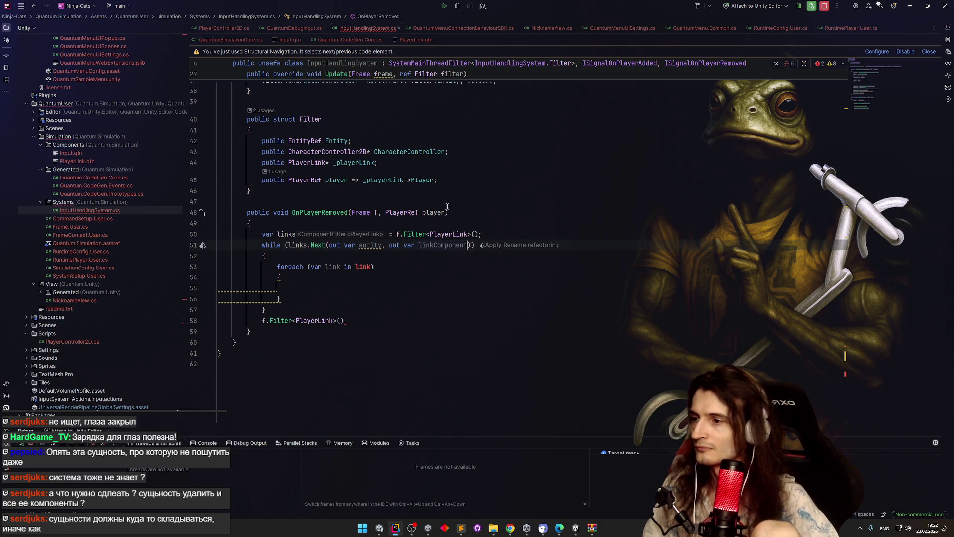
drag(276, 299, 274, 267)
key(Delete)
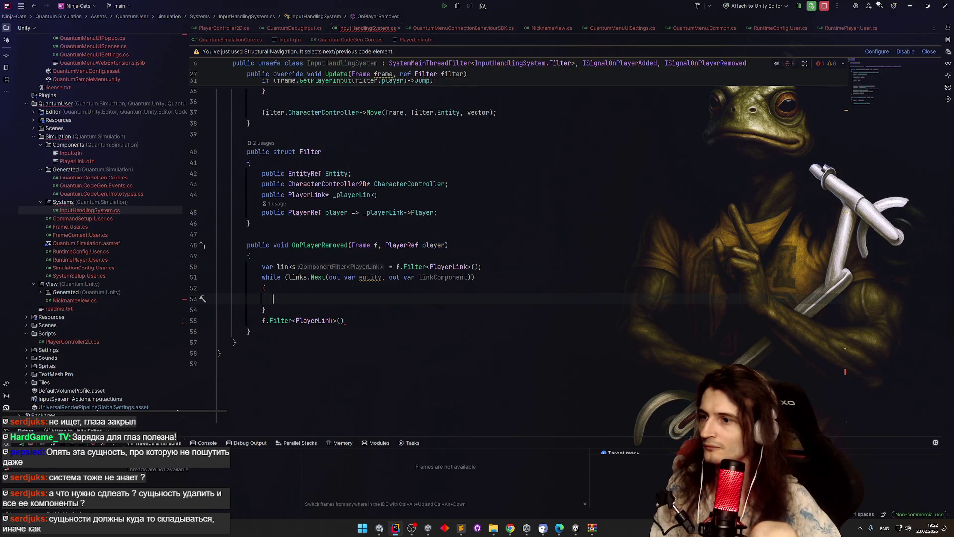
Step: Rename the variable to link, add an if check with break; inside the loop, and remove the stray Filter line
key(ctrl+BackSpace)
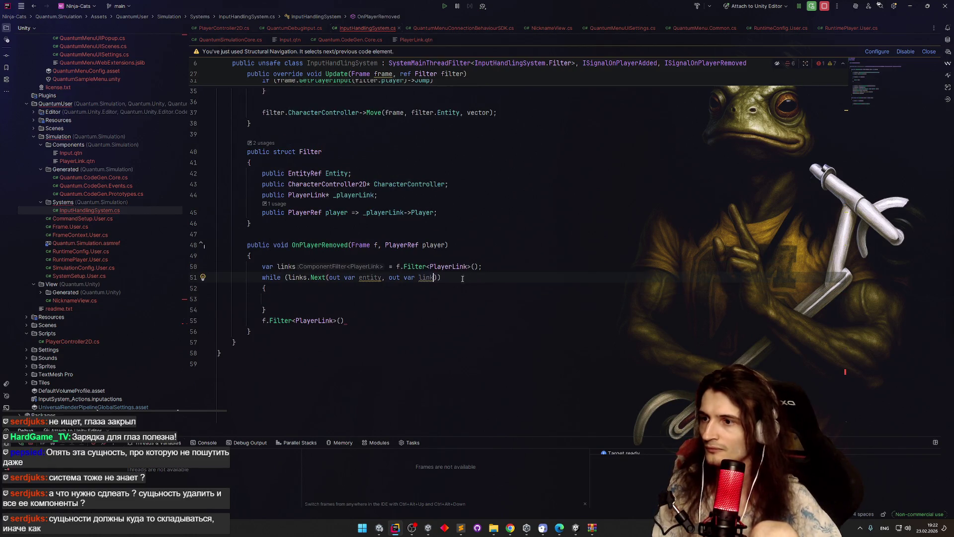
click(275, 298)
text(if)
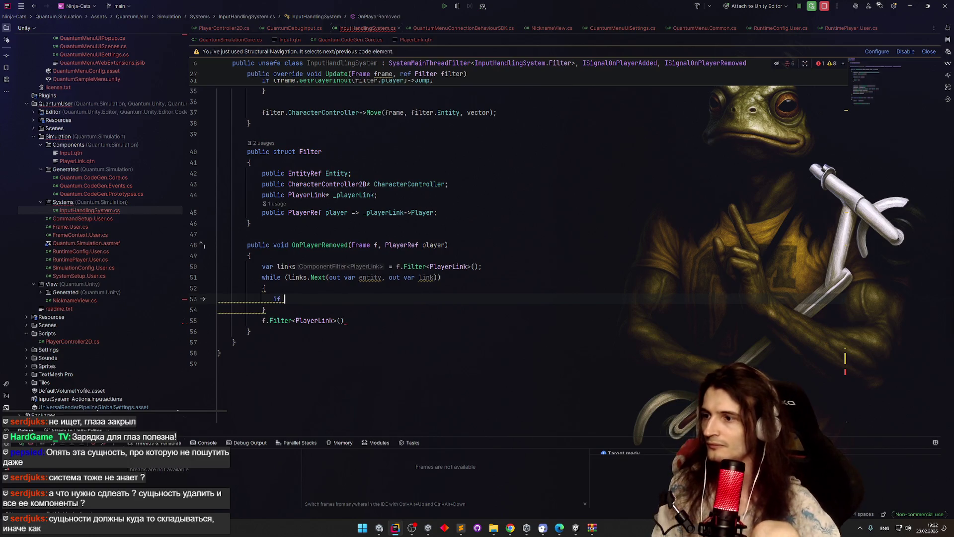
key(Tab)
key(Return)
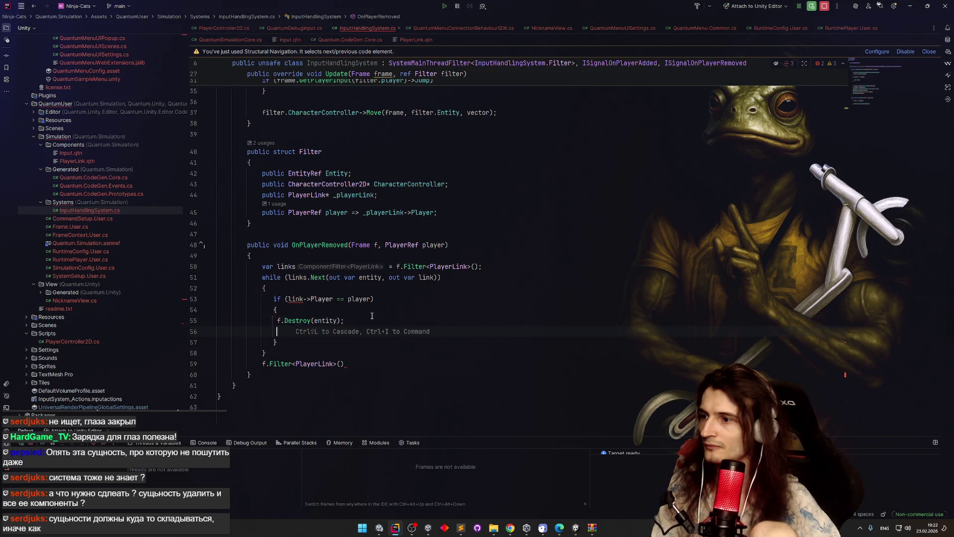
text(break;)
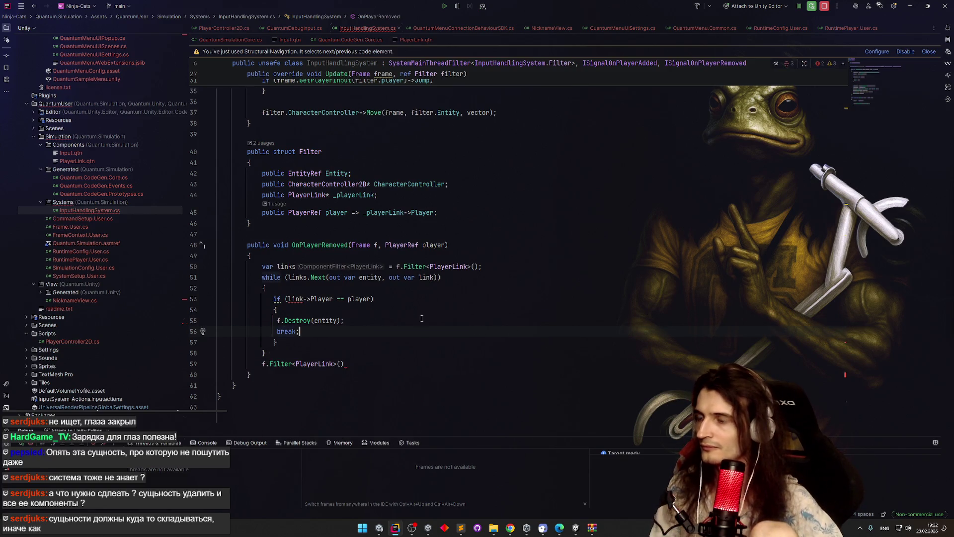
click(207, 366)
key(BackSpace)
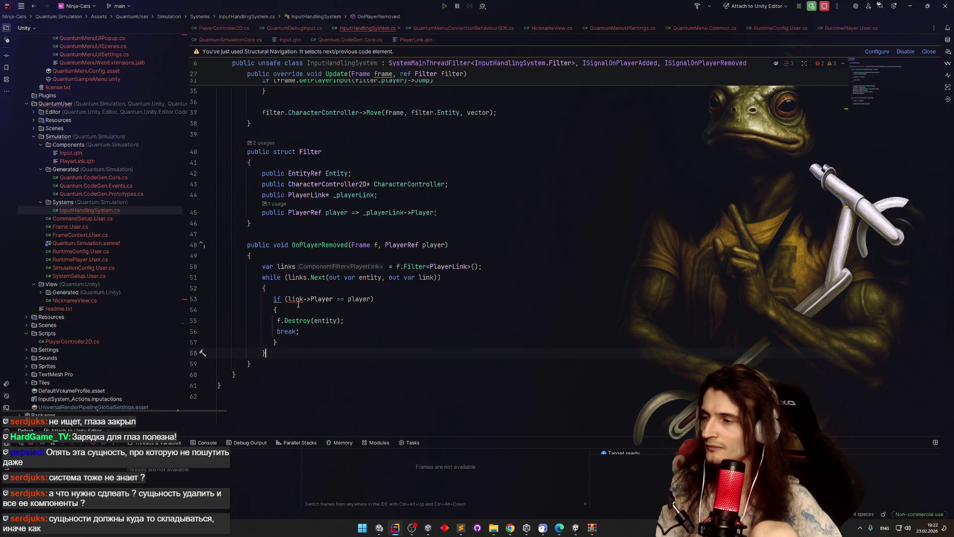
key(Up)
key(Up)
key(Up)
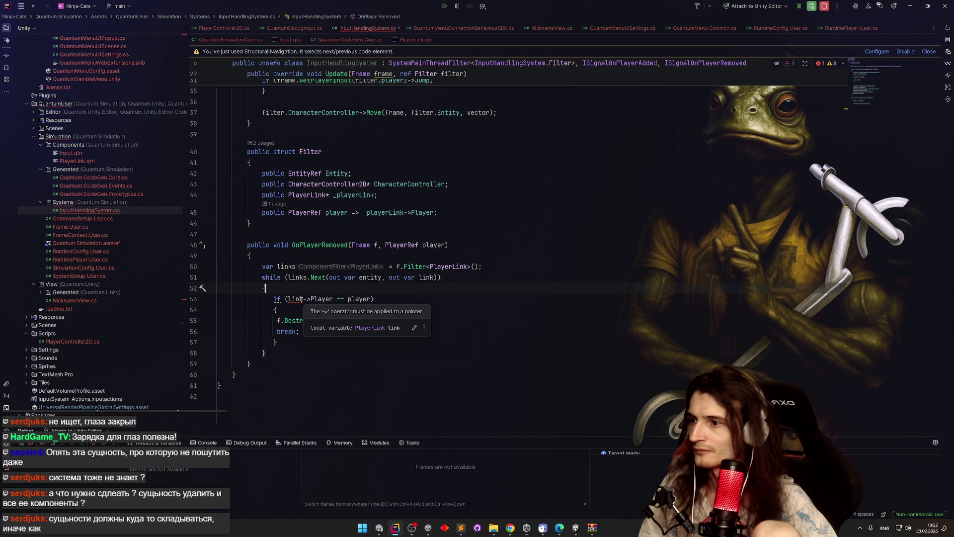
Step: Change link->Player to link.Player on line 53 so the condition compiles
click(301, 298)
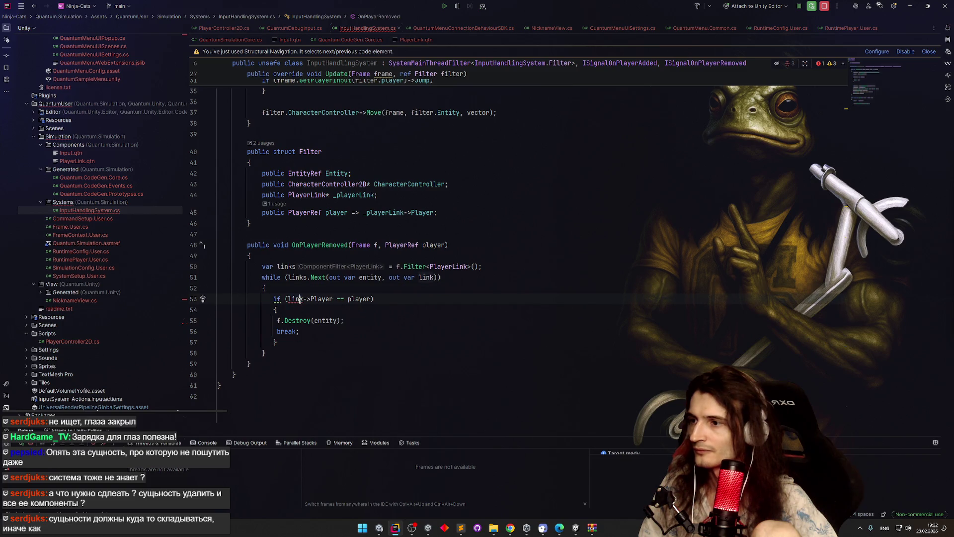
mouse_move(300, 301)
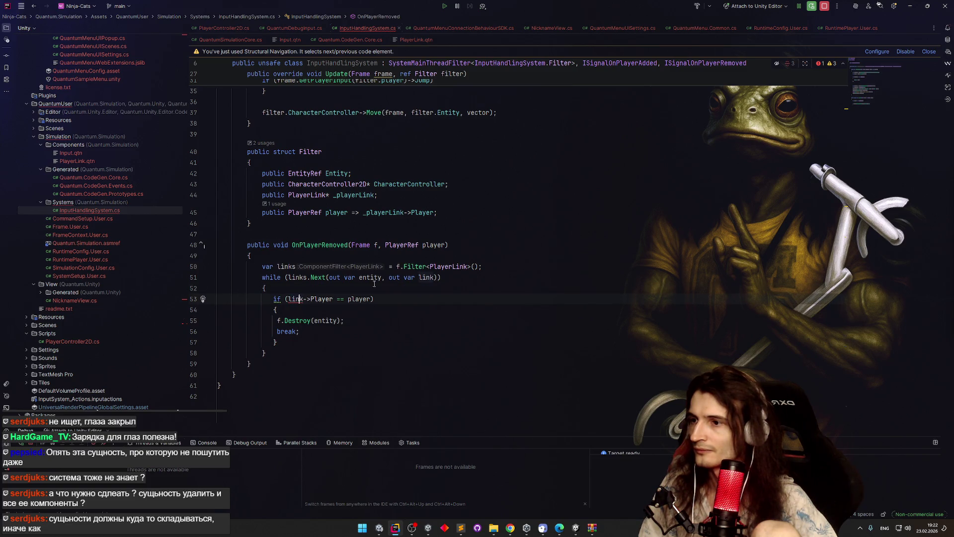
click(419, 278)
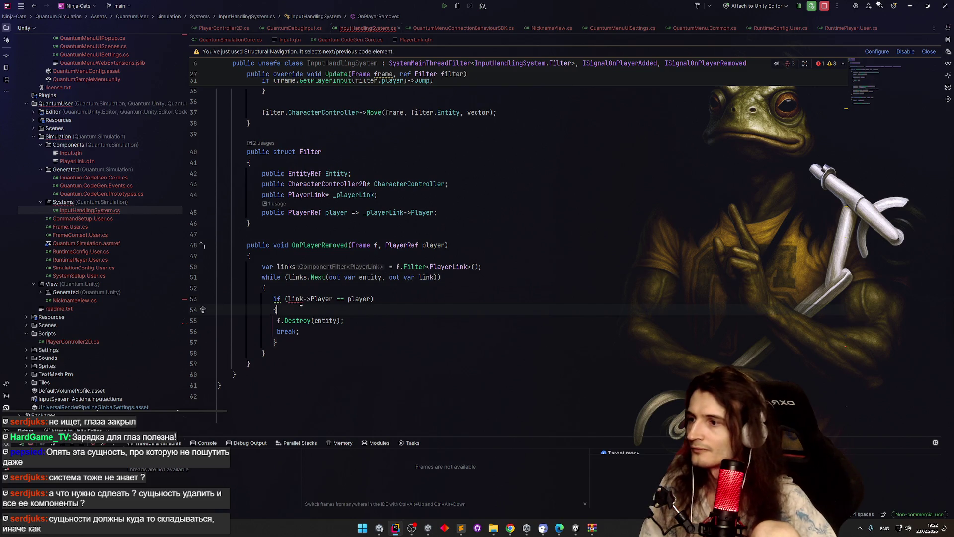
click(311, 298)
key(BackSpace)
key(BackSpace)
text(.)
key(Up)
key(Up)
click(351, 339)
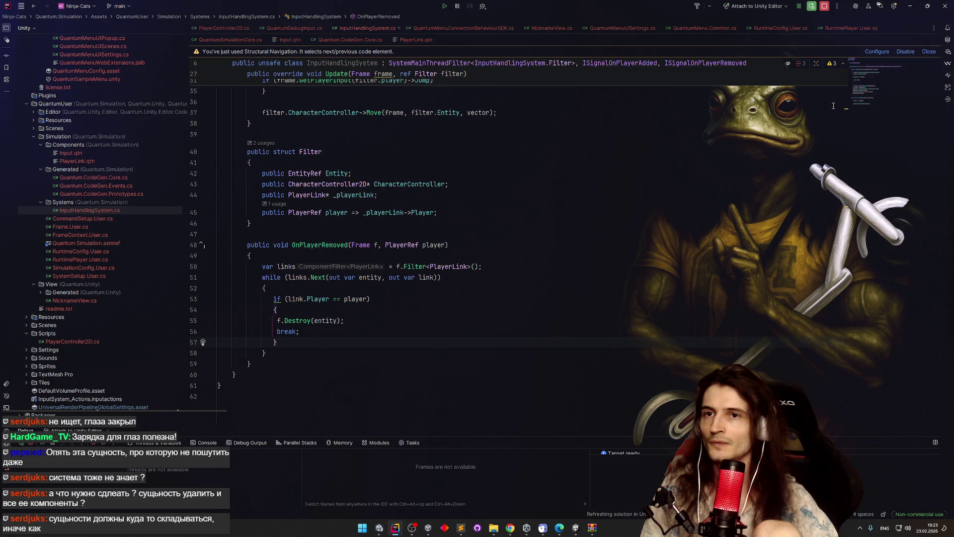
click(910, 6)
Step: Minimise Rider and switch to the Ninja-Cats Unity editor so it recompiles the scripts
click(355, 163)
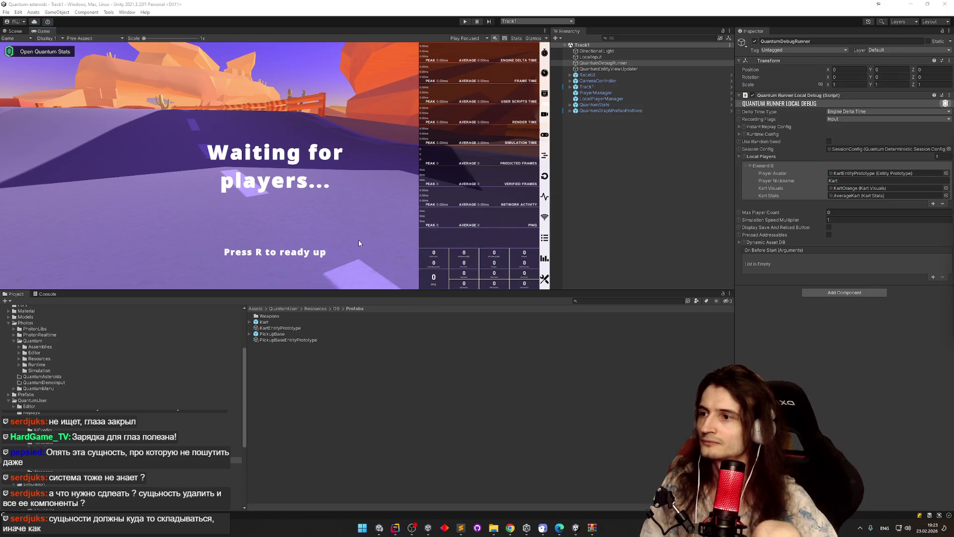
mouse_move(384, 533)
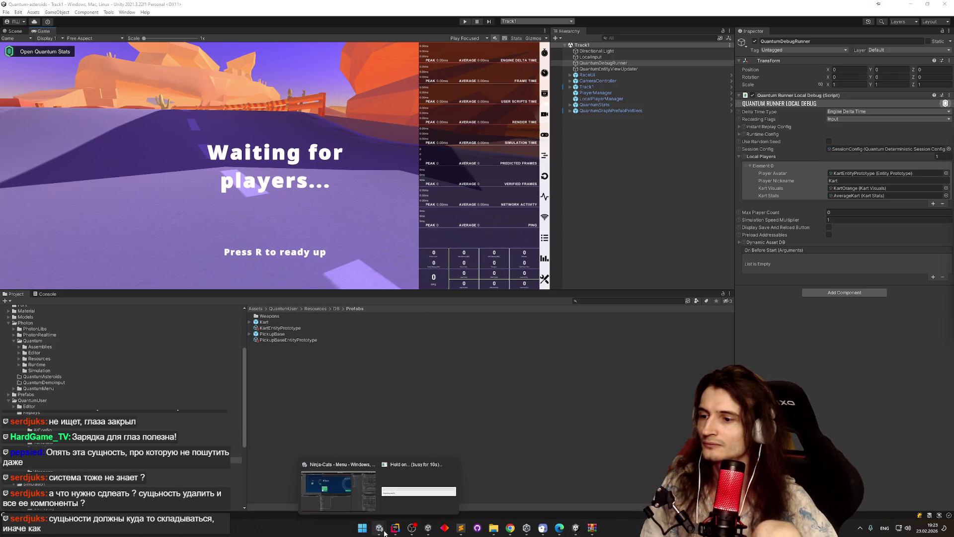
click(395, 528)
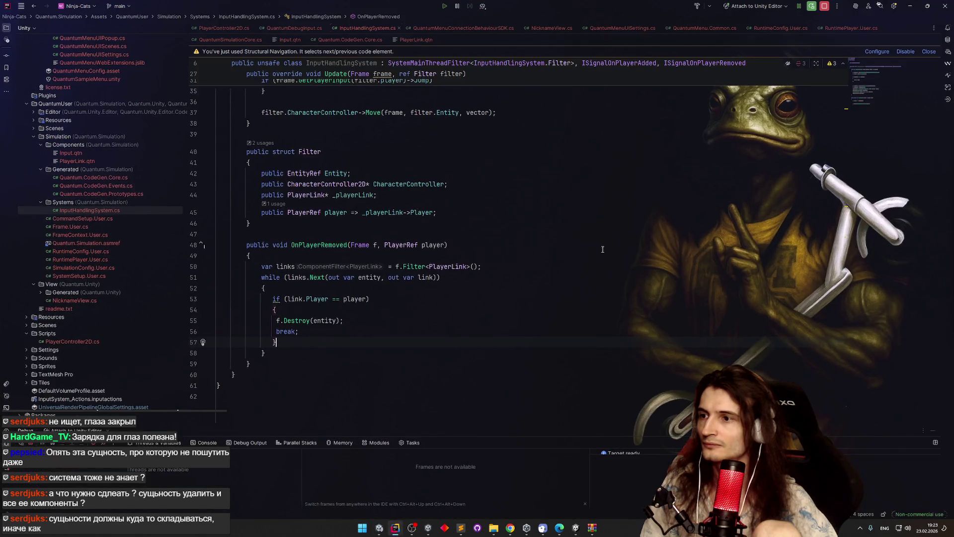
scroll(687, 90, up, 10)
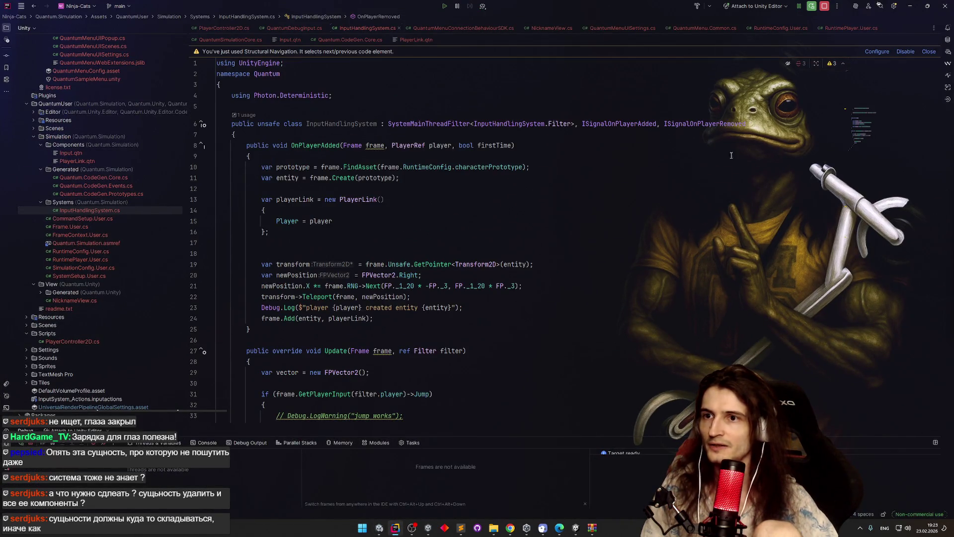
click(910, 5)
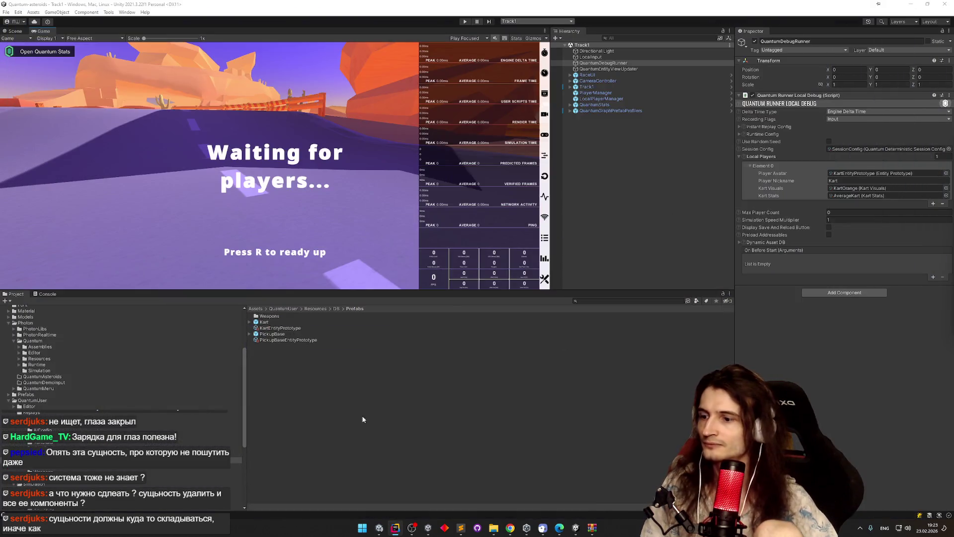
click(379, 527)
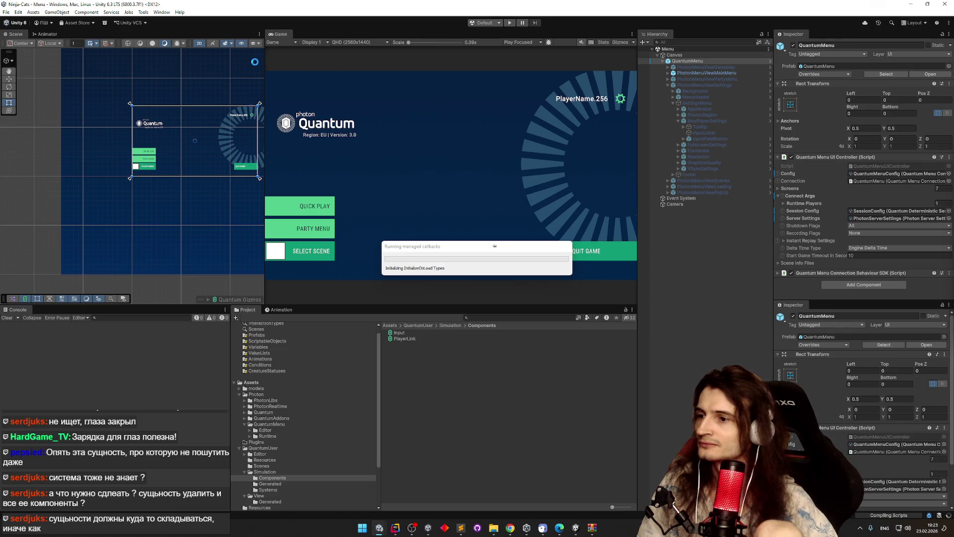
click(460, 528)
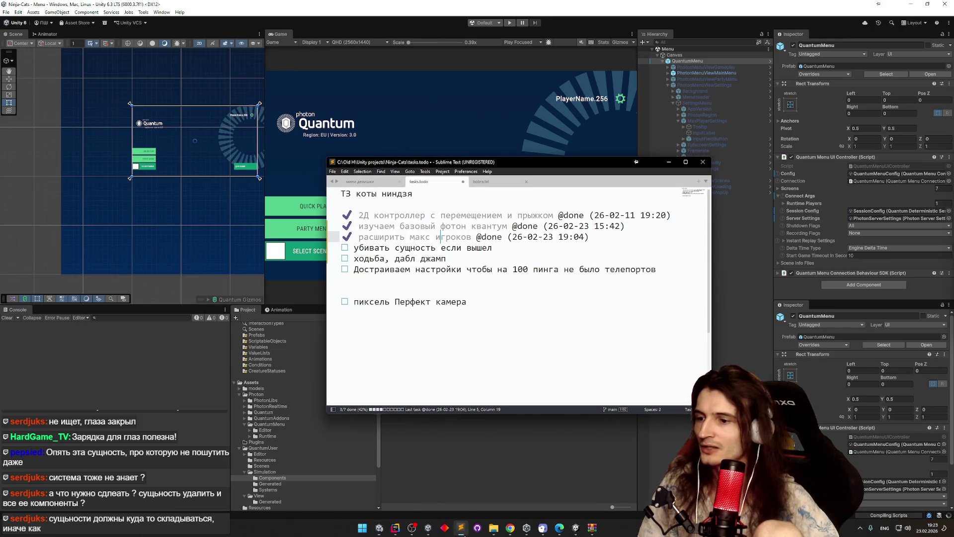
Step: Add the unindented task 'убедимся что работает мультиплеер в эдиторе' below the ping-settings item
click(436, 280)
key(ctrl+Return)
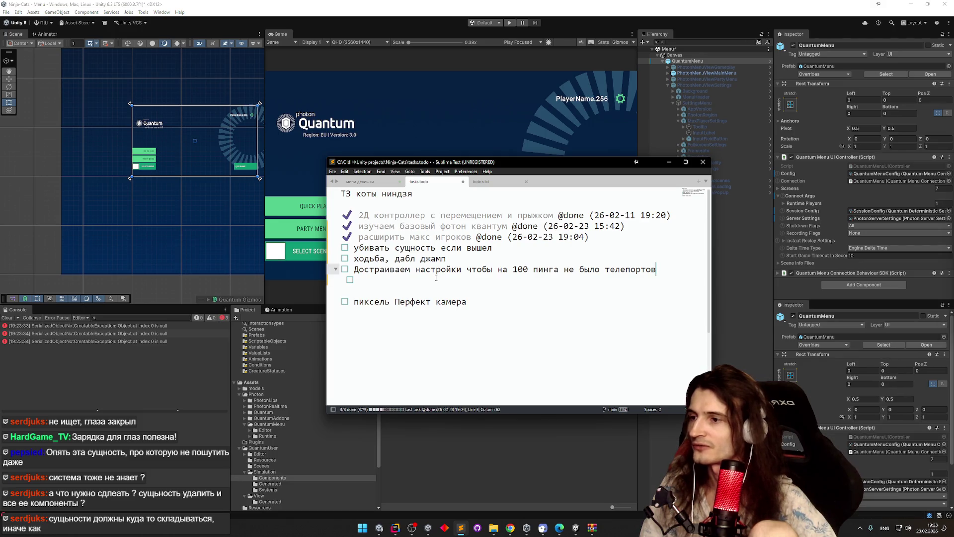
key(shift+Tab)
text(.у)
key(BackSpace)
key(BackSpace)
key(alt+shift)
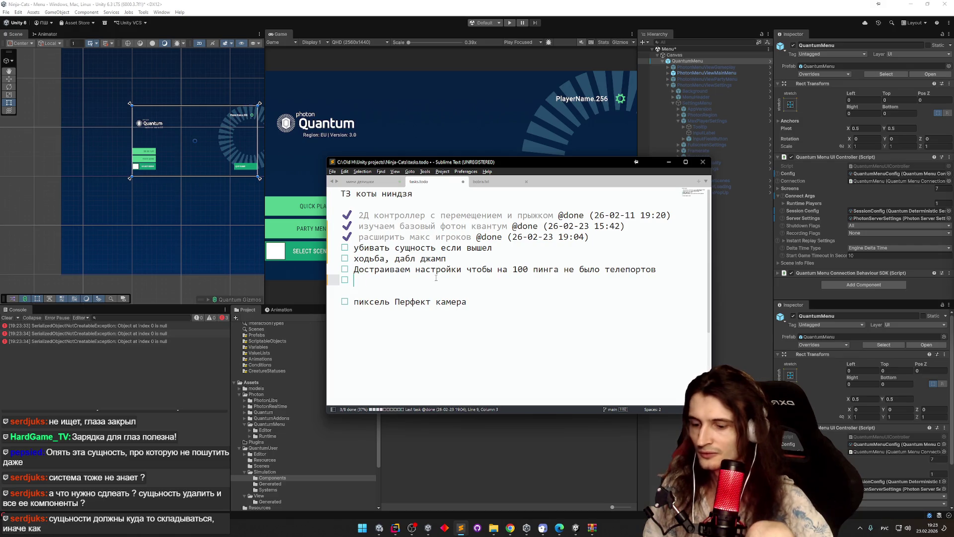
text(убедимся чт)
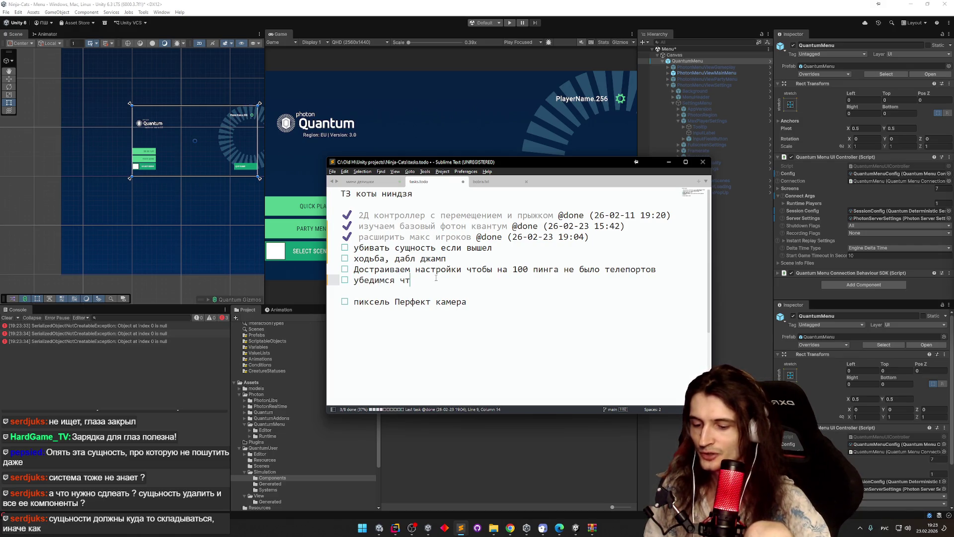
text(о работает мульт)
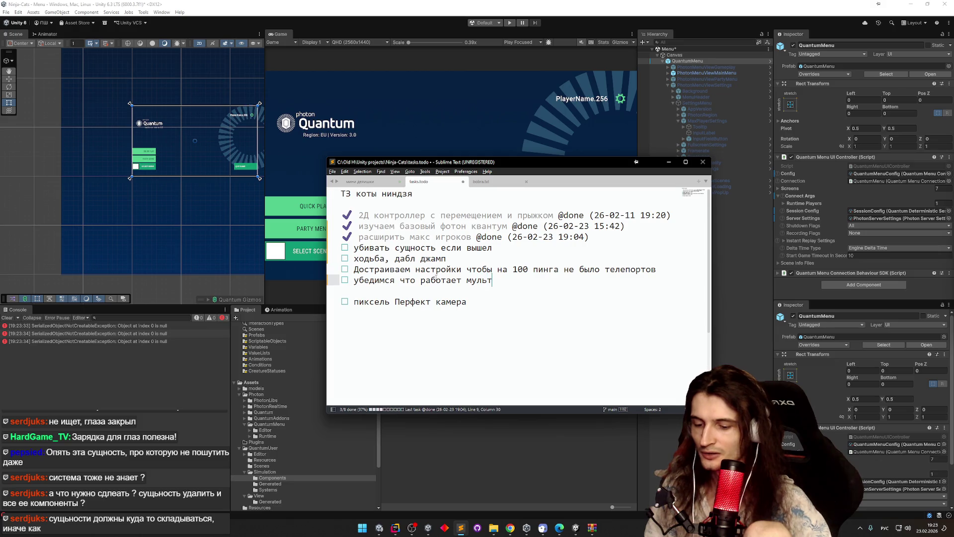
text(иплеер в эд)
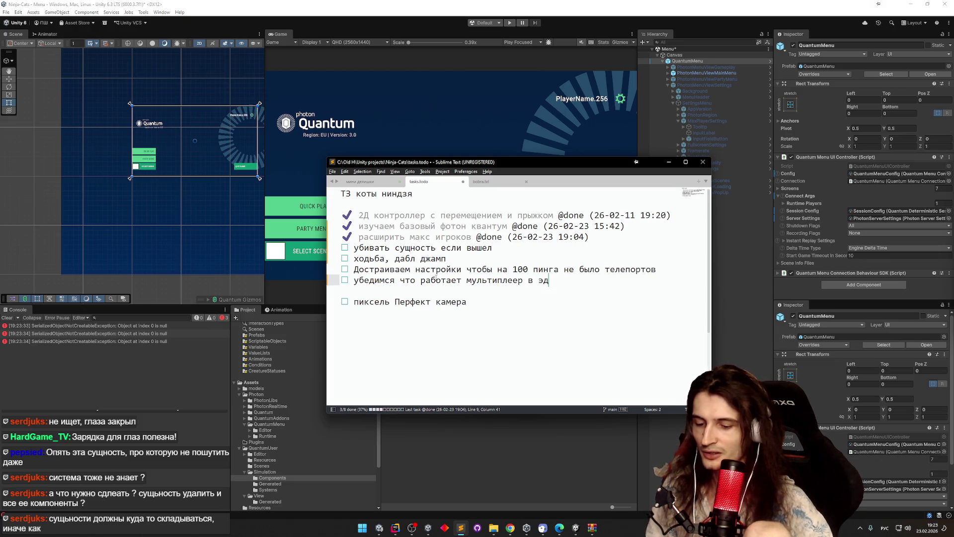
text(иторе)
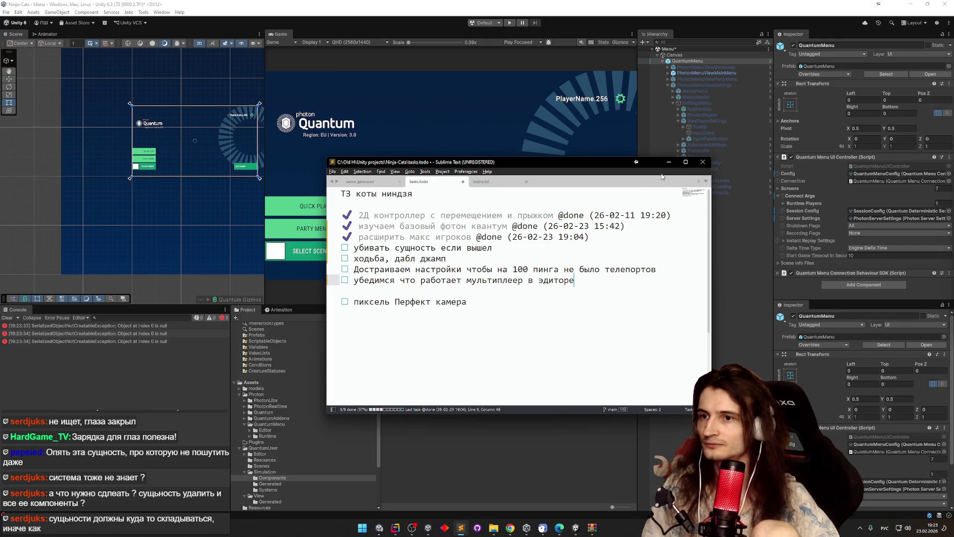
click(669, 162)
click(8, 317)
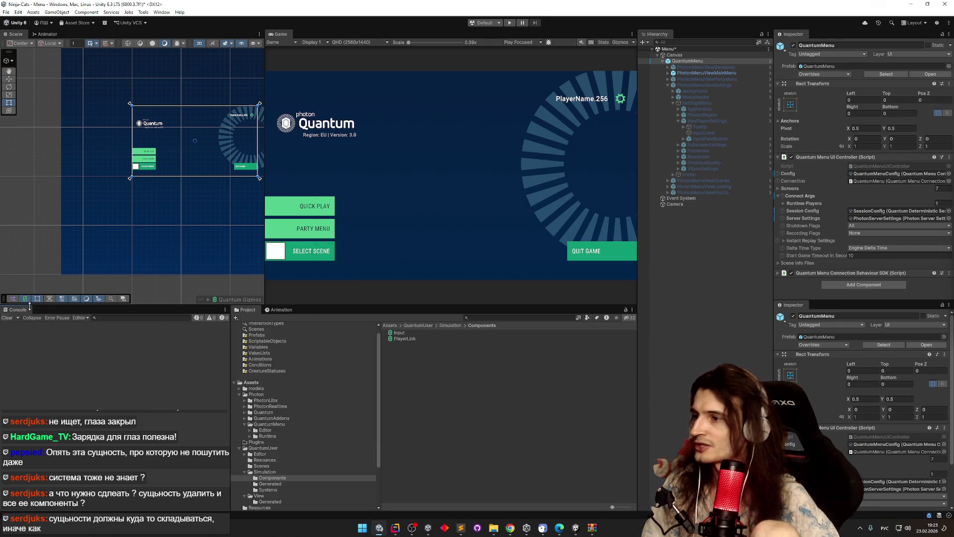
Step: Run File > Build And Run, saving the modified scenes before the build
click(6, 11)
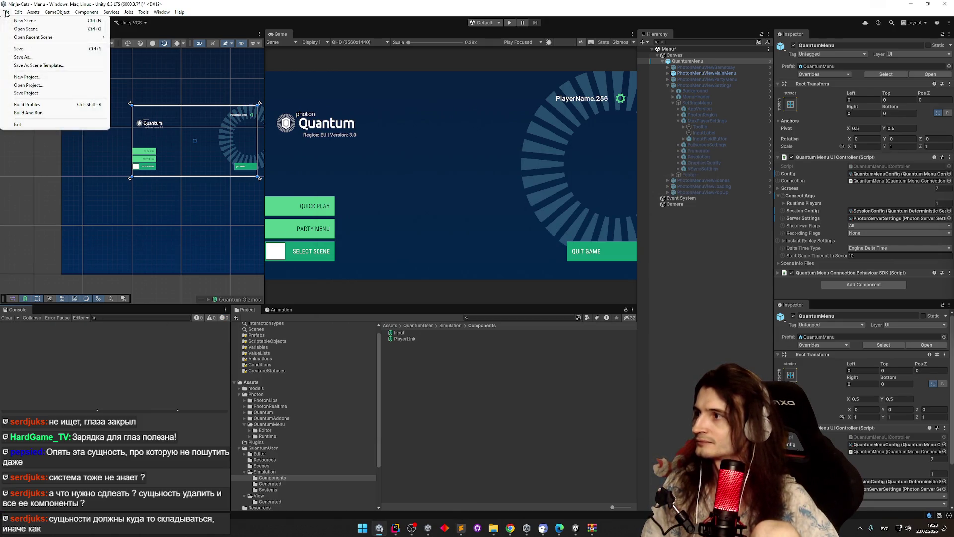
click(59, 112)
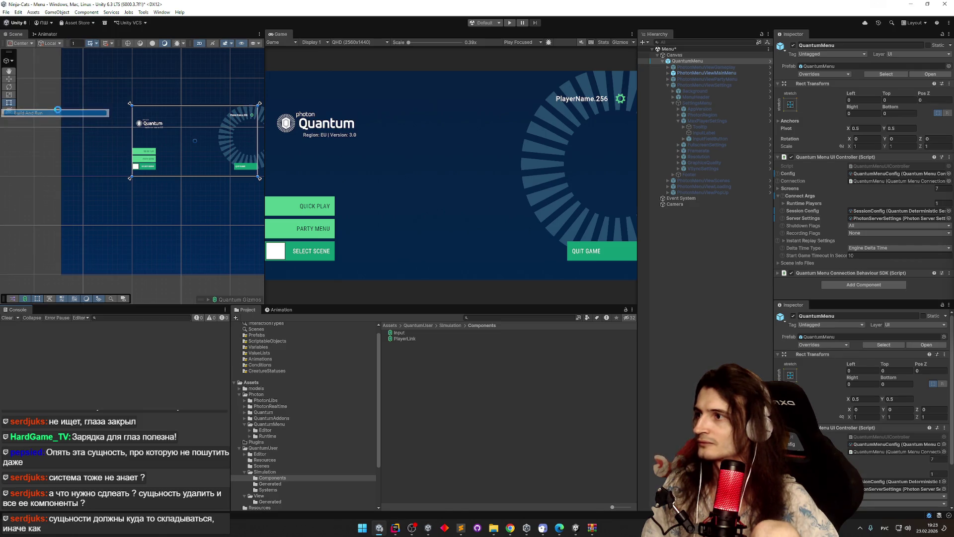
click(464, 281)
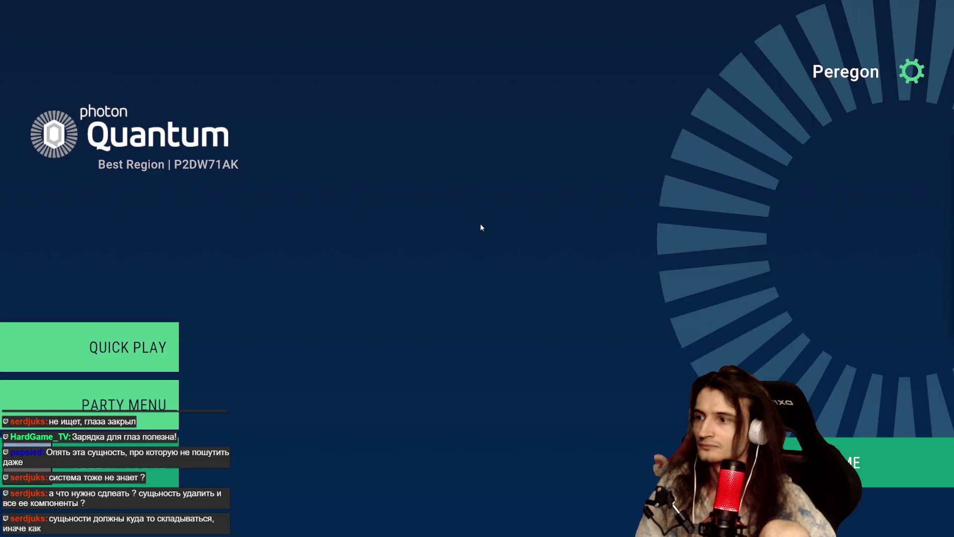
Step: Join a Quick Play match, check connected players in the Session panel, disconnect, and open Party Menu
click(153, 338)
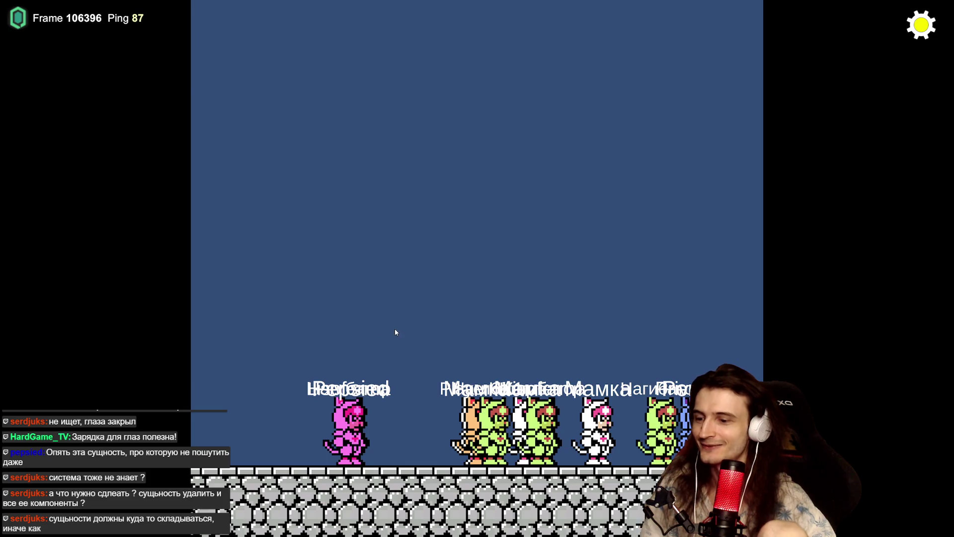
click(921, 24)
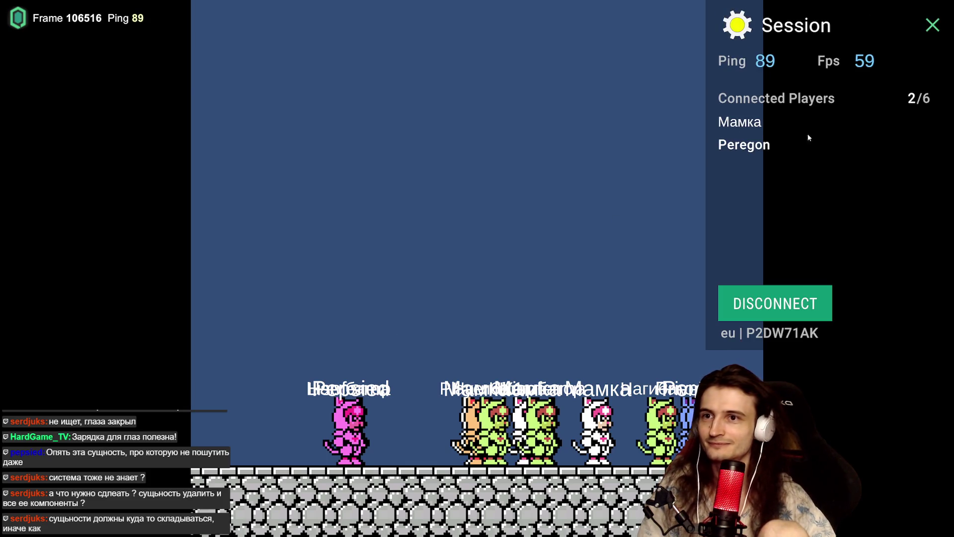
click(776, 302)
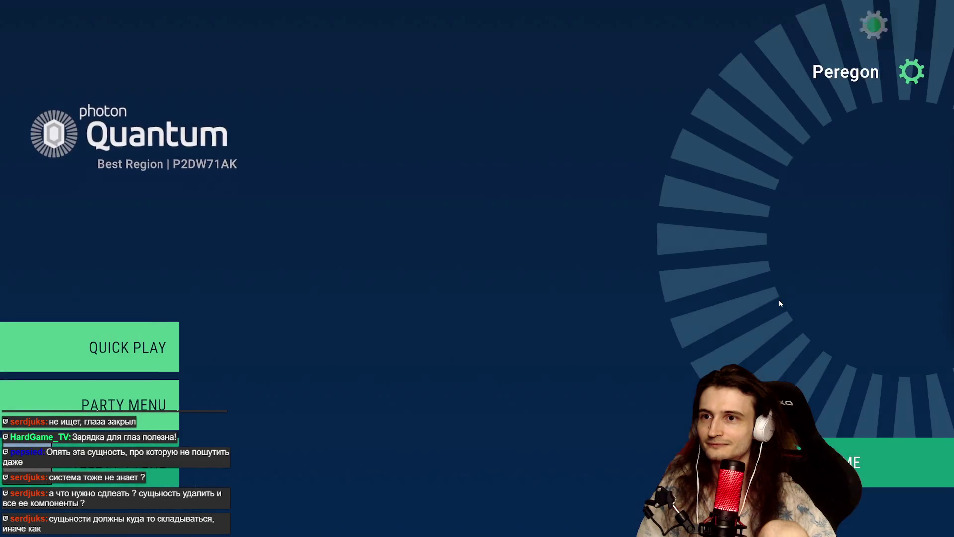
click(172, 398)
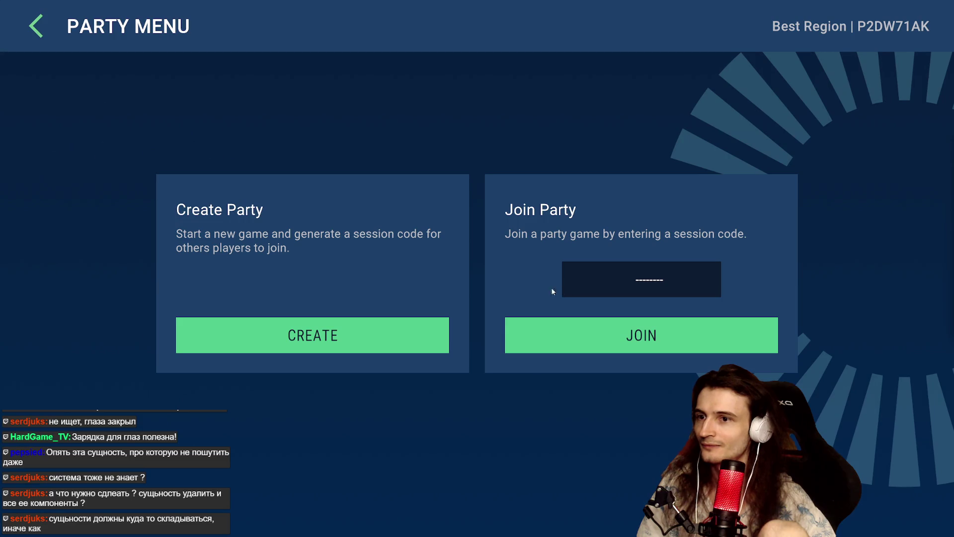